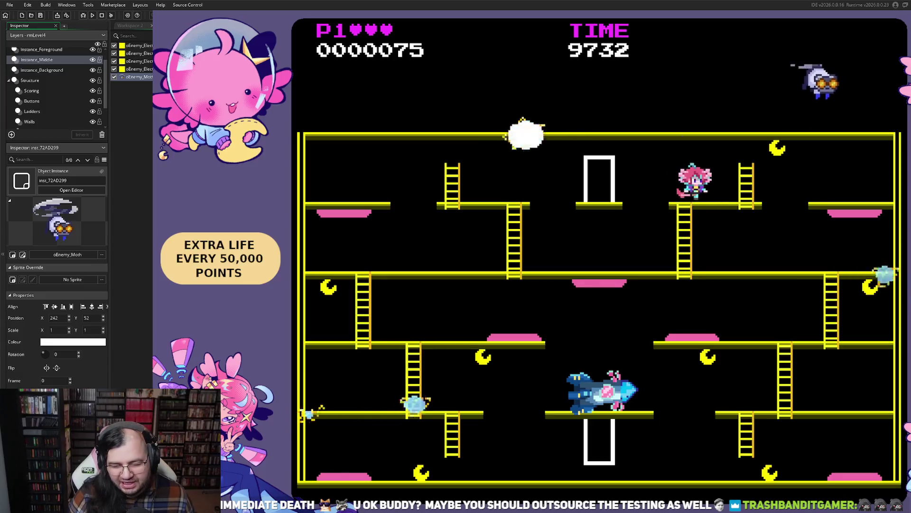
Dodge the moth and lightning until game over at 1675 points, then choose Retry.
{"action": "key", "text": "Left"}
{"action": "key", "text": "Left"}
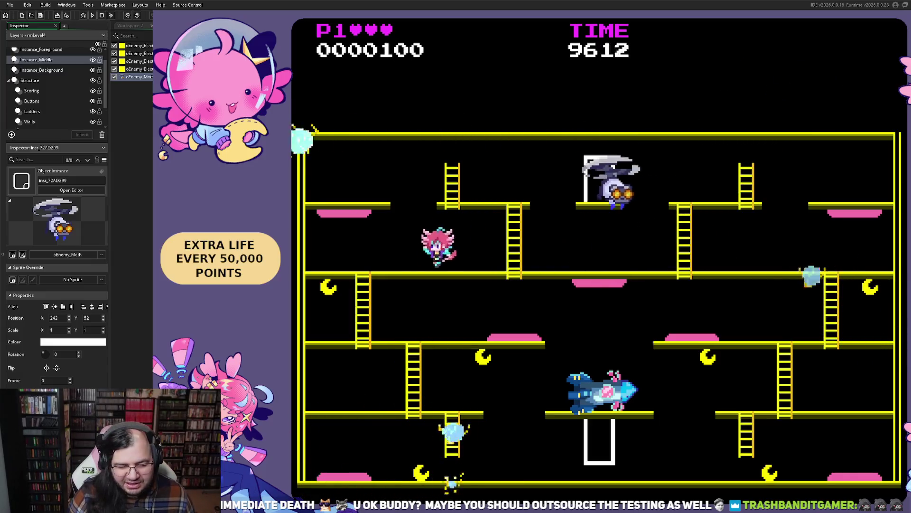
{"action": "key", "text": "Right"}
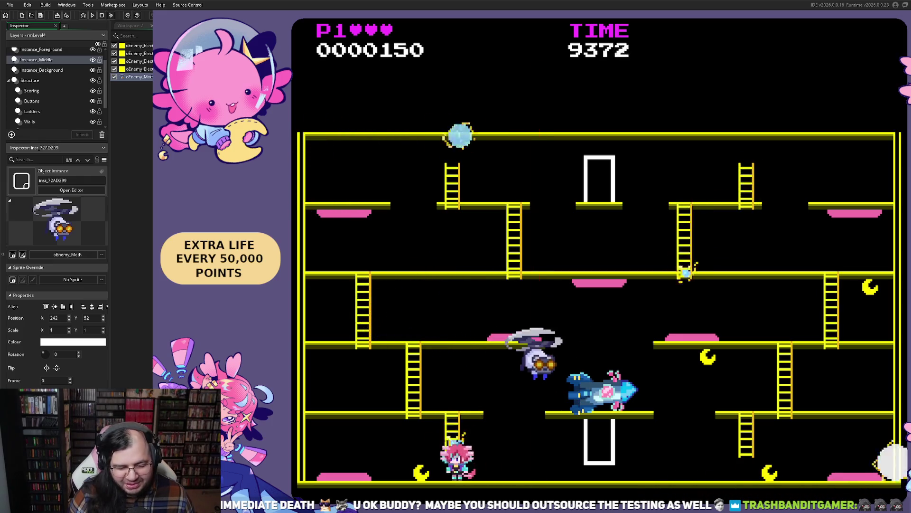
{"action": "key", "text": "Left"}
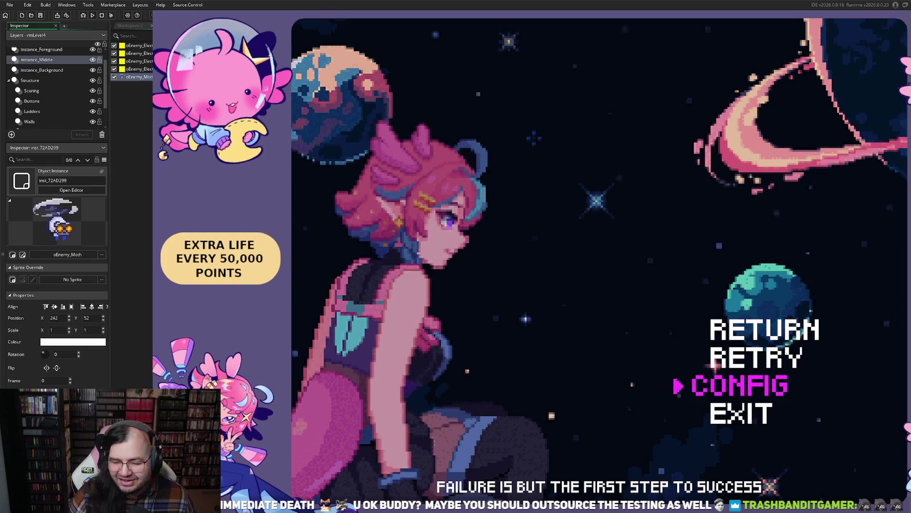
{"action": "key", "text": "Up"}
{"action": "key", "text": "Return"}
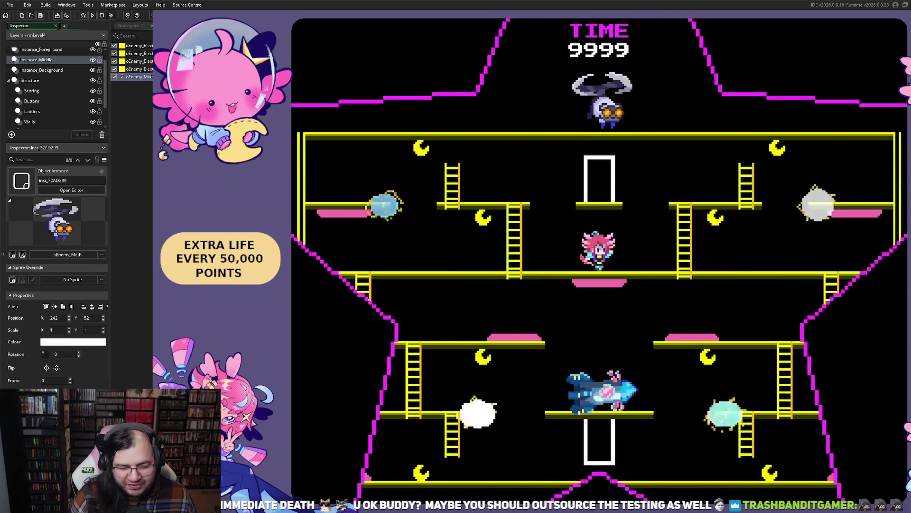
Climb toward the top-left ladder, then work down to the bottom floor.
{"action": "key", "text": "Left"}
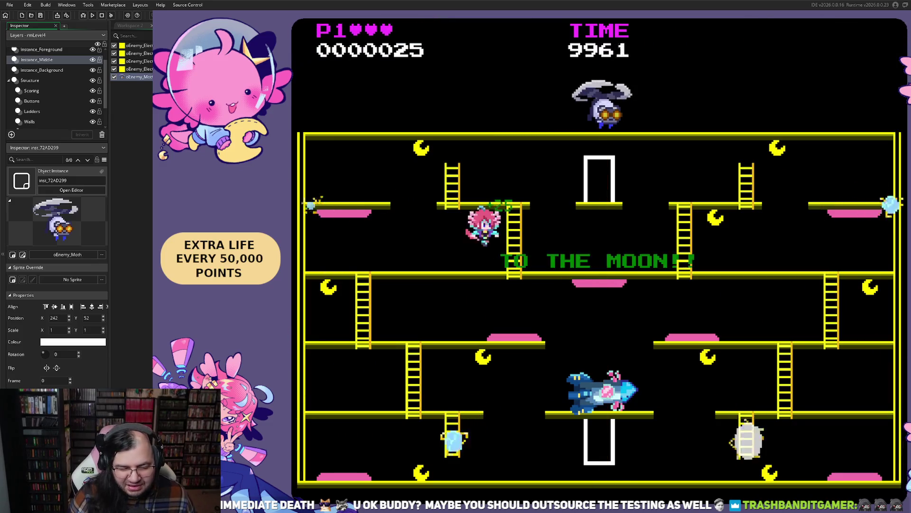
{"action": "key", "text": "Up"}
{"action": "key", "text": "Down"}
{"action": "key", "text": "Left"}
{"action": "key", "text": "Right"}
{"action": "key", "text": "Right"}
{"action": "key", "text": "Right"}
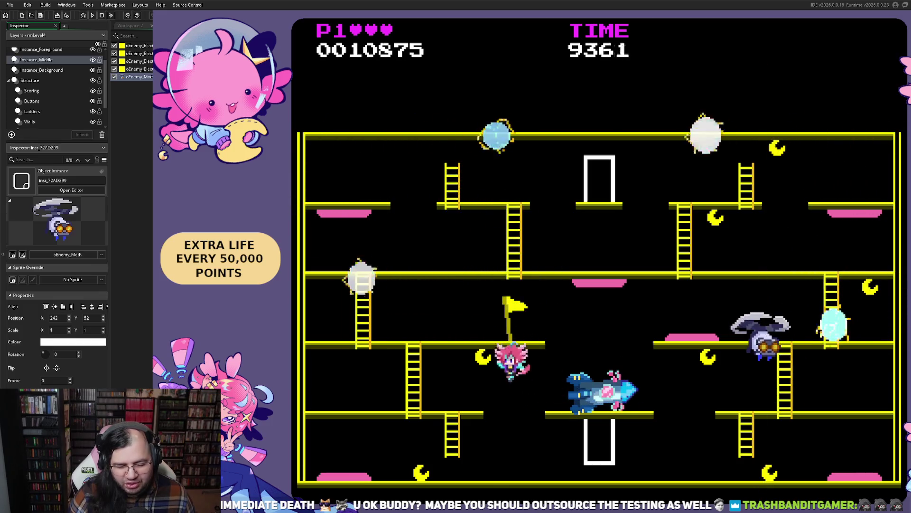
{"action": "key", "text": "Left"}
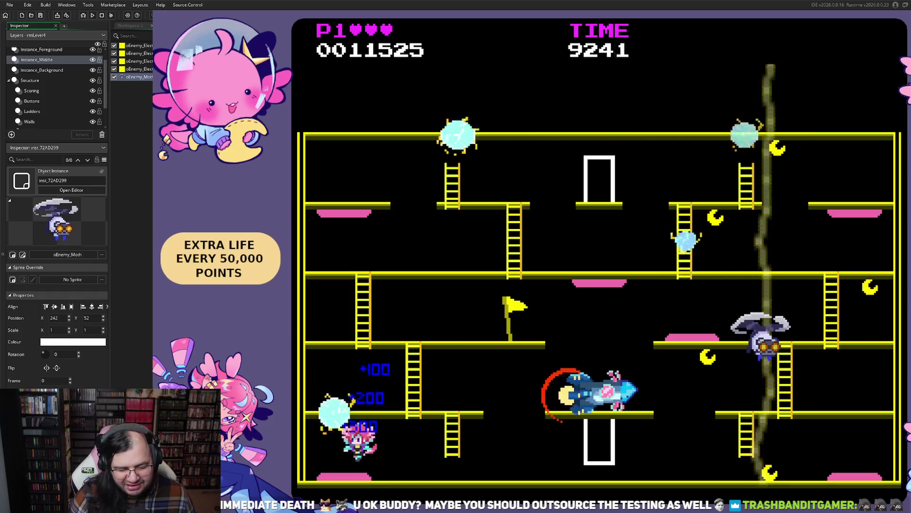
Plant a yellow flag, then descend the ladder to the lower-right floor and jump.
{"action": "key", "text": "Right"}
{"action": "key", "text": "Right"}
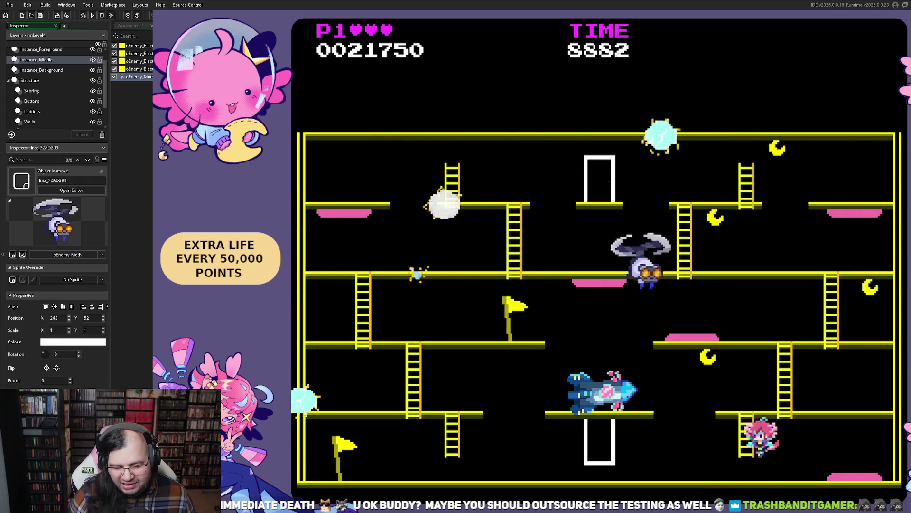
{"action": "key", "text": "Right"}
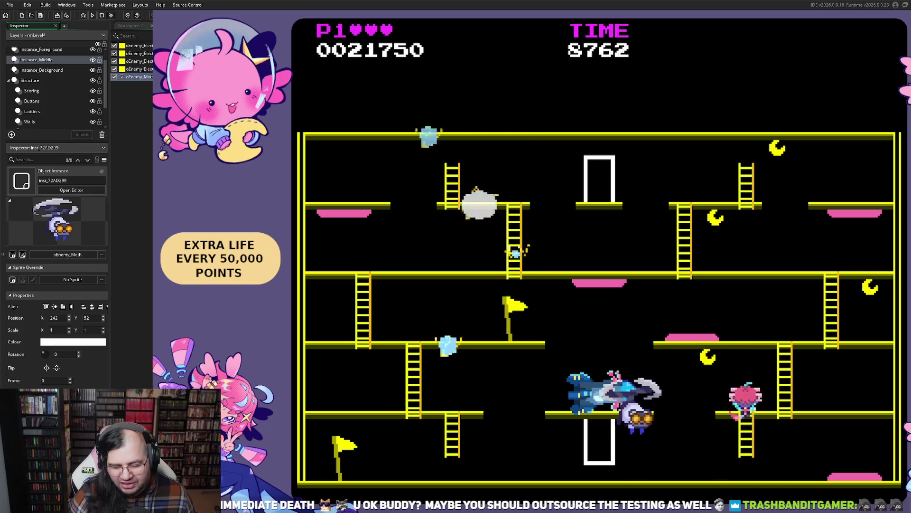
{"action": "key", "text": "Down"}
{"action": "key", "text": "Right"}
{"action": "key", "text": "space"}
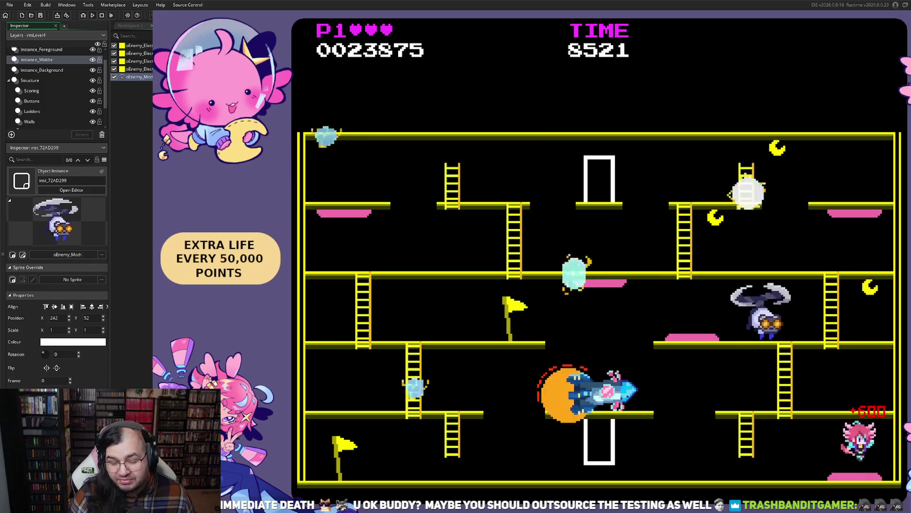
Run and jump along the bottom floor dodging enemies until the player is hit.
{"action": "key", "text": "Left"}
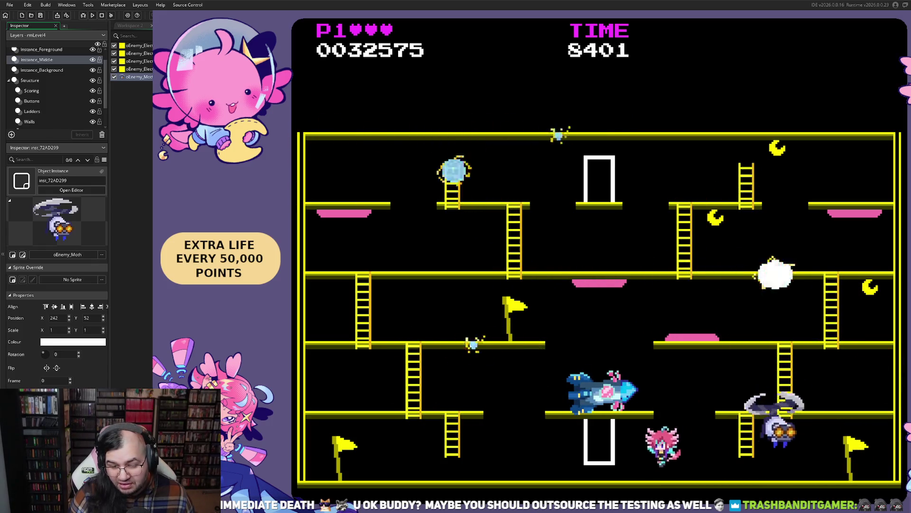
{"action": "key", "text": "Right"}
{"action": "key", "text": "space"}
{"action": "key", "text": "Right"}
{"action": "key", "text": "Left"}
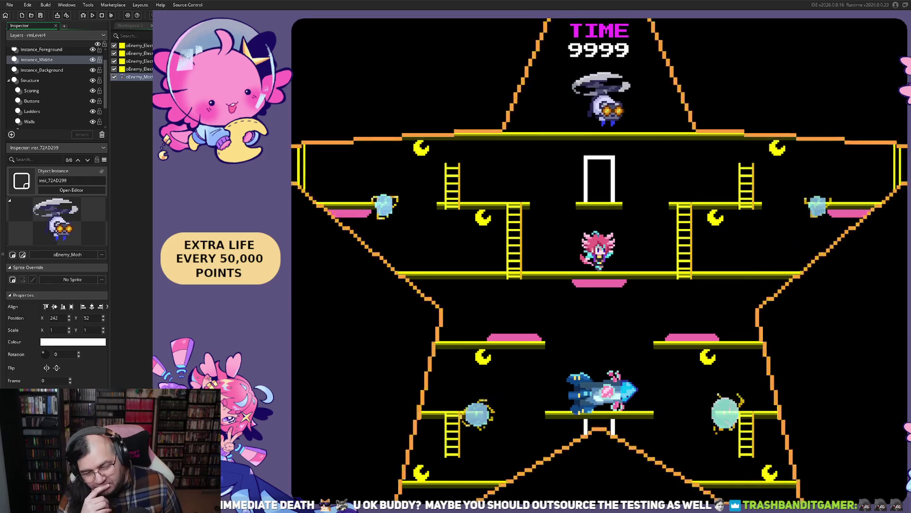
Climb to the top-left area, then drop down and collect a moon.
{"action": "key", "text": "Left"}
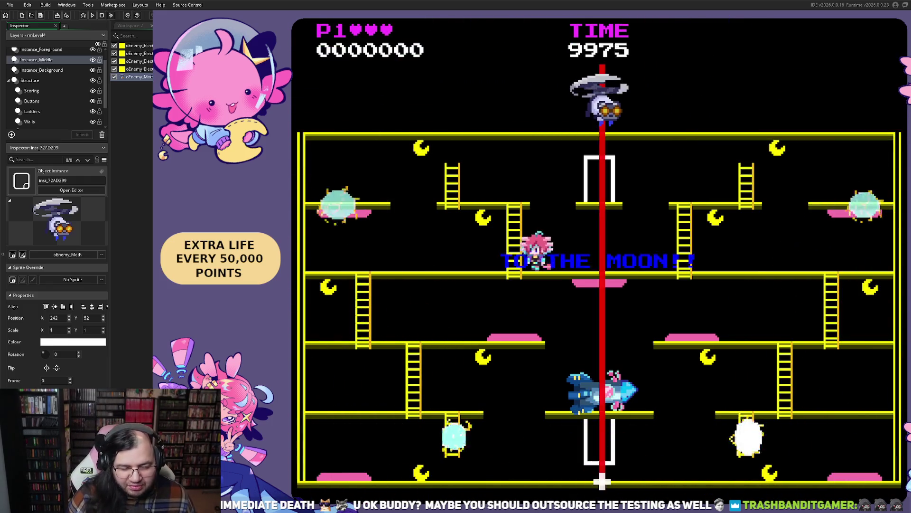
{"action": "key", "text": "Up"}
{"action": "key", "text": "Left"}
{"action": "key", "text": "Right"}
{"action": "key", "text": "Left"}
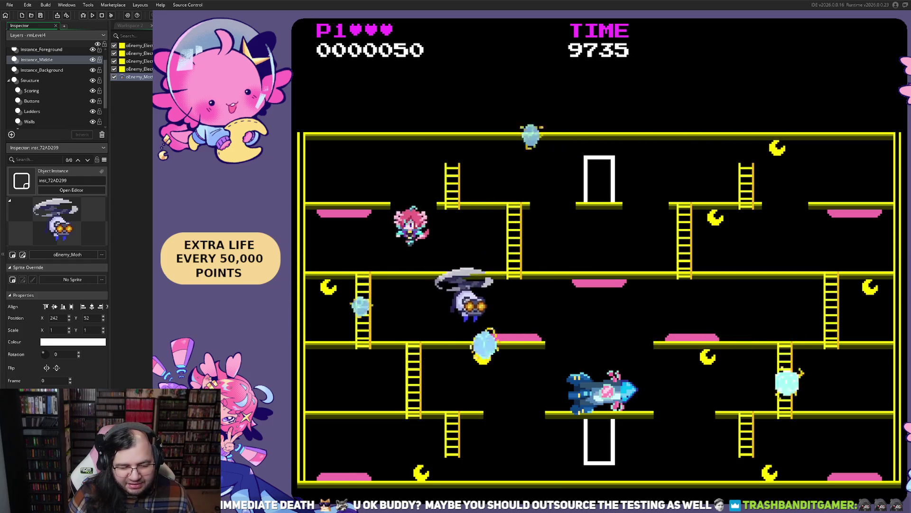
{"action": "key", "text": "Right"}
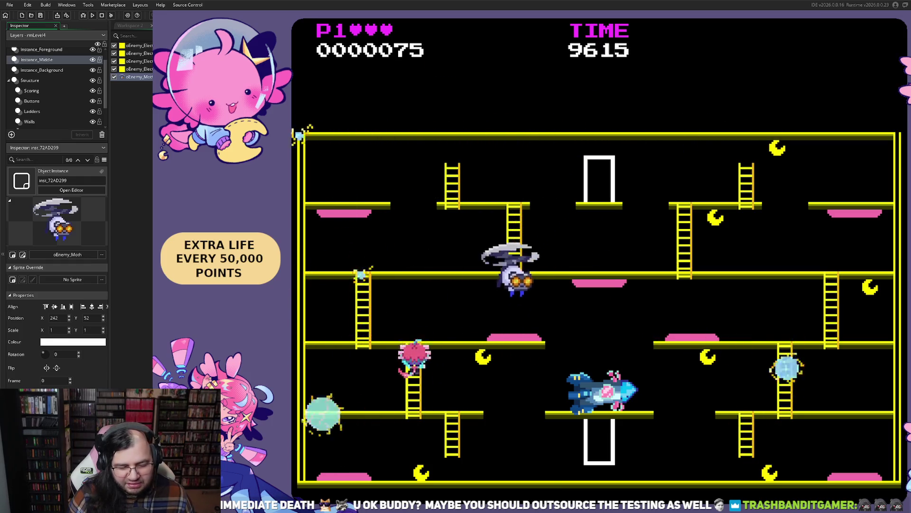
Run along the bottom floor scoring points and plant a flag.
{"action": "key", "text": "Left"}
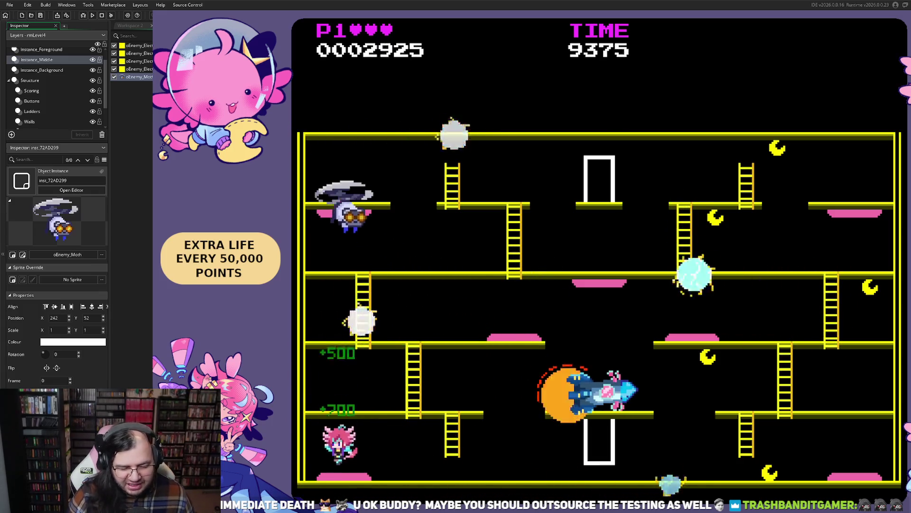
{"action": "key", "text": "Right"}
{"action": "key", "text": "Right"}
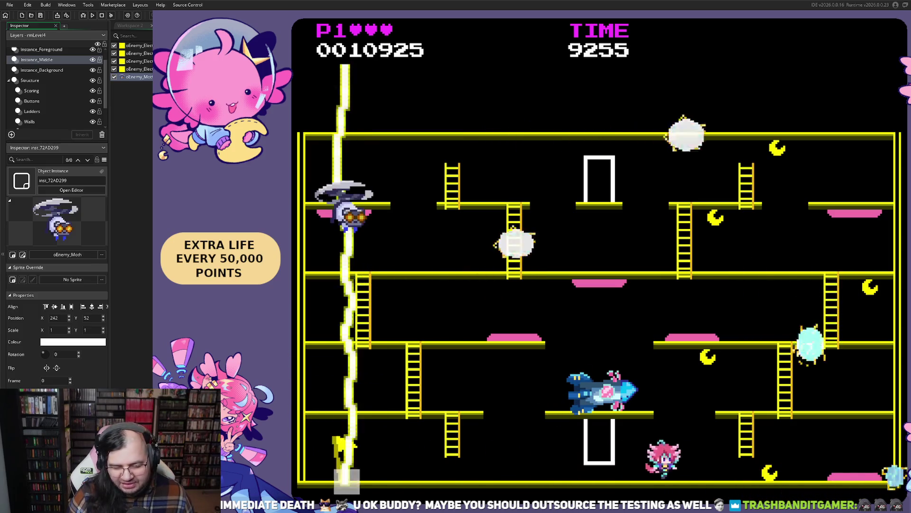
{"action": "key", "text": "Left"}
{"action": "key", "text": "Right"}
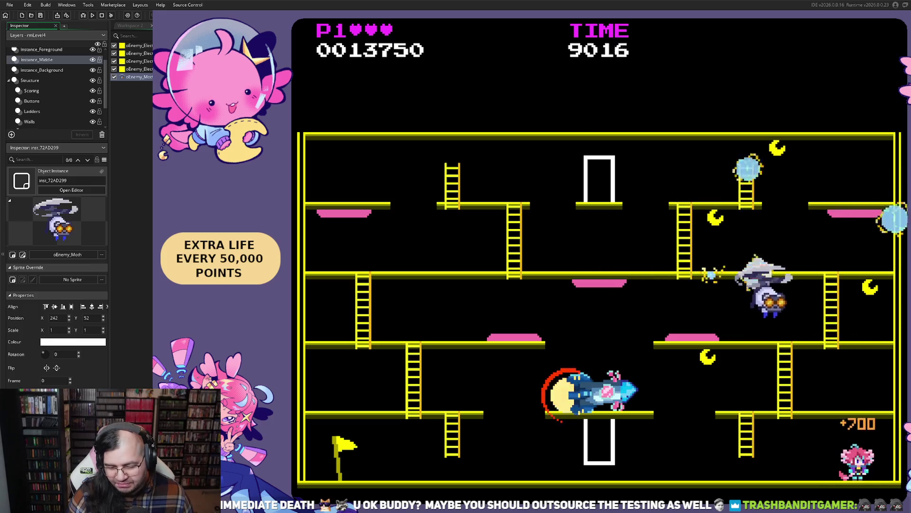
Climb to the floor above and dodge enemies until a hit at 24,575 points.
{"action": "key", "text": "Left"}
{"action": "key", "text": "Up"}
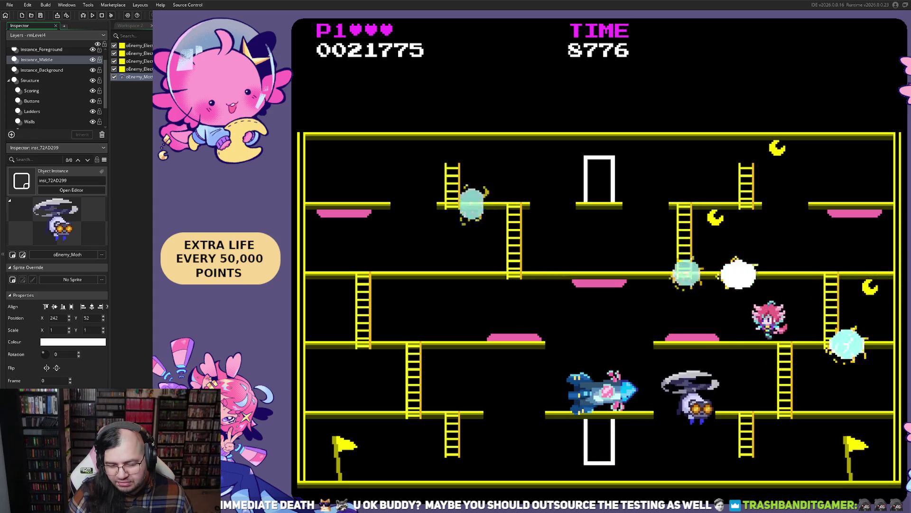
{"action": "key", "text": "Left"}
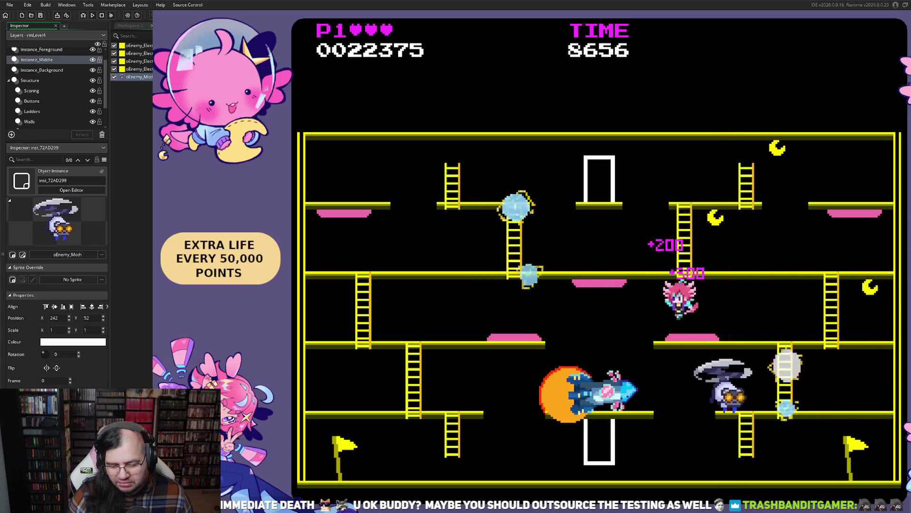
{"action": "key", "text": "Left"}
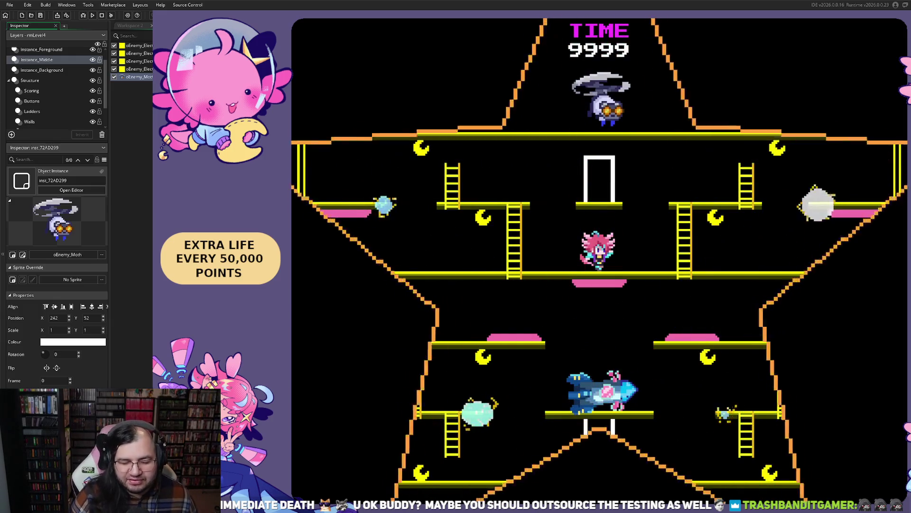
Climb to the upper floor collecting moons and run right along it.
{"action": "key", "text": "Left"}
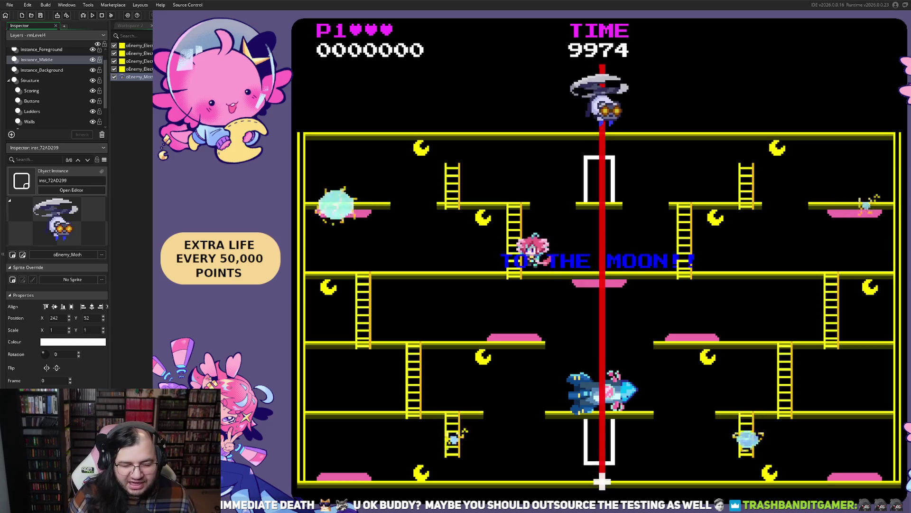
{"action": "key", "text": "Up"}
{"action": "key", "text": "Left"}
{"action": "key", "text": "Right"}
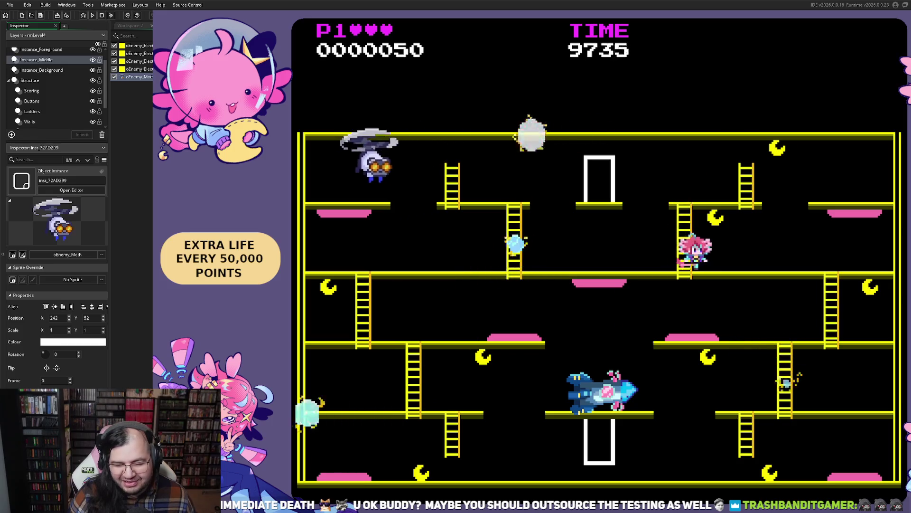
{"action": "key", "text": "Up"}
{"action": "key", "text": "Right"}
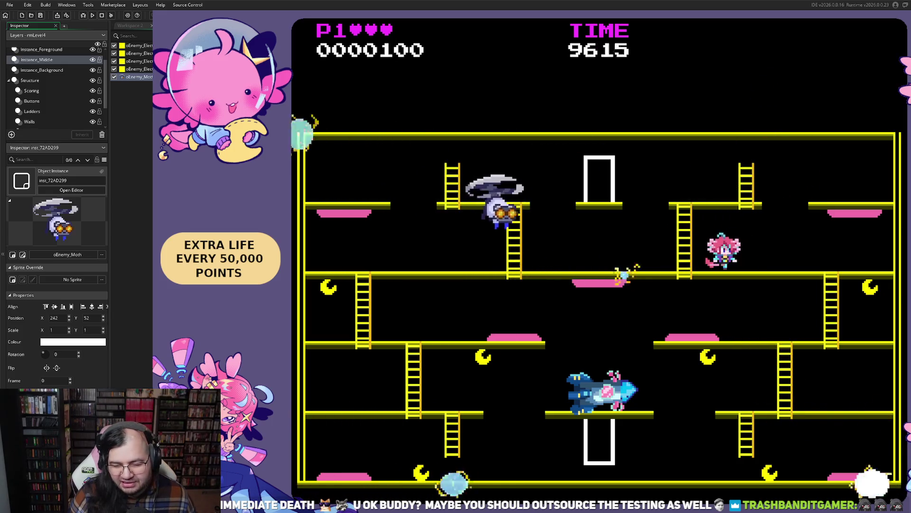
Drop a floor, plant a flag, and run along the bottom floor scoring points.
{"action": "key", "text": "Left"}
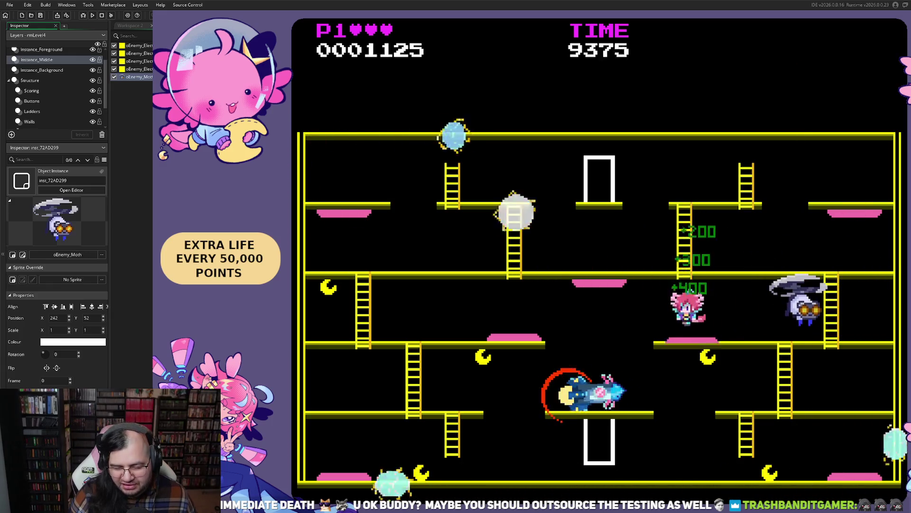
{"action": "key", "text": "Left"}
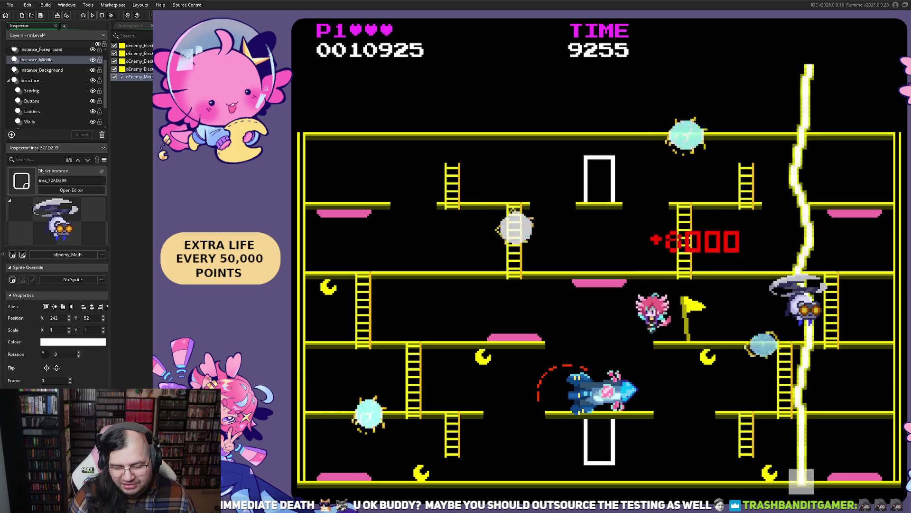
{"action": "key", "text": "Right"}
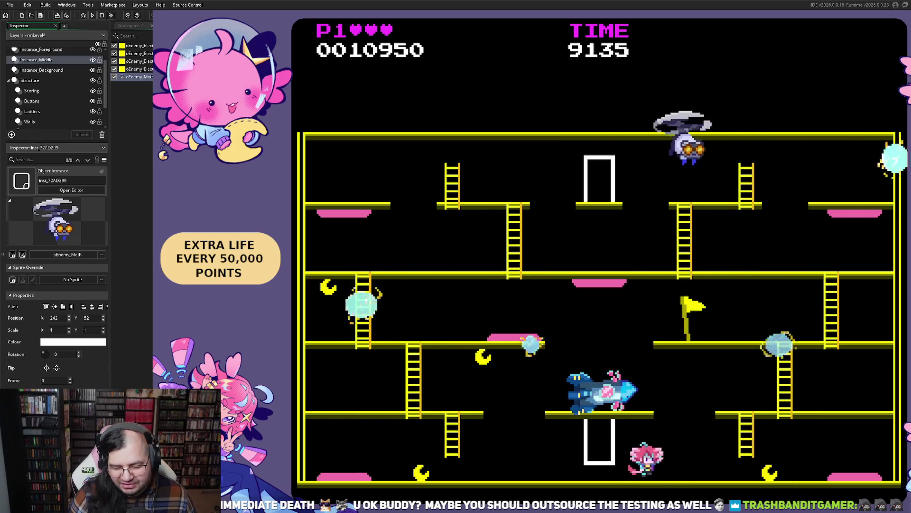
{"action": "key", "text": "Left"}
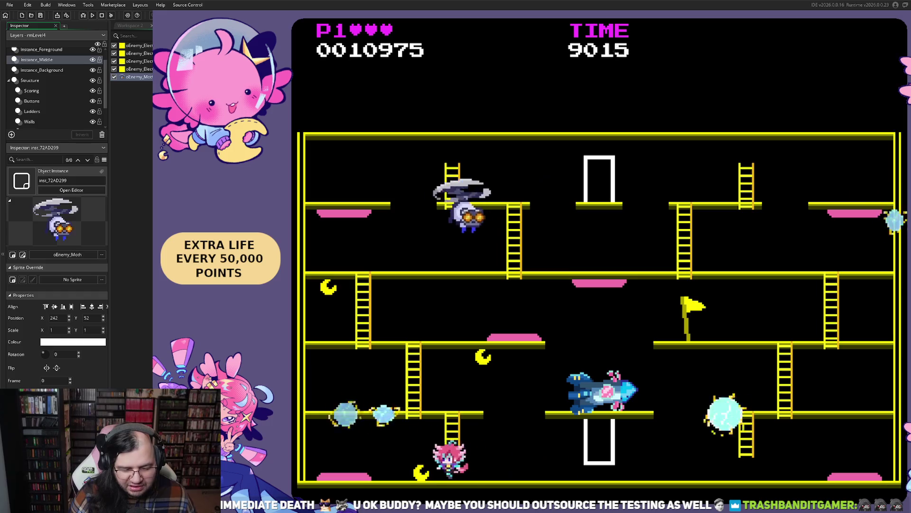
{"action": "key", "text": "Left"}
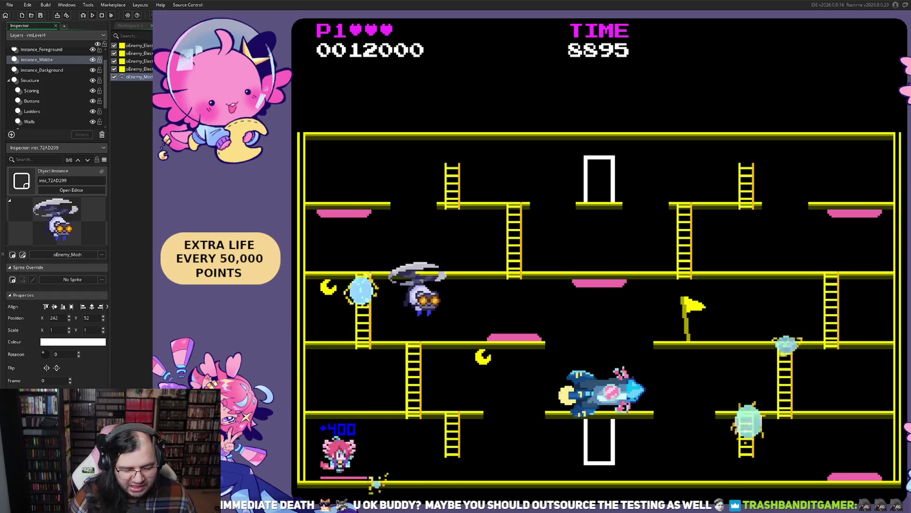
{"action": "key", "text": "Right"}
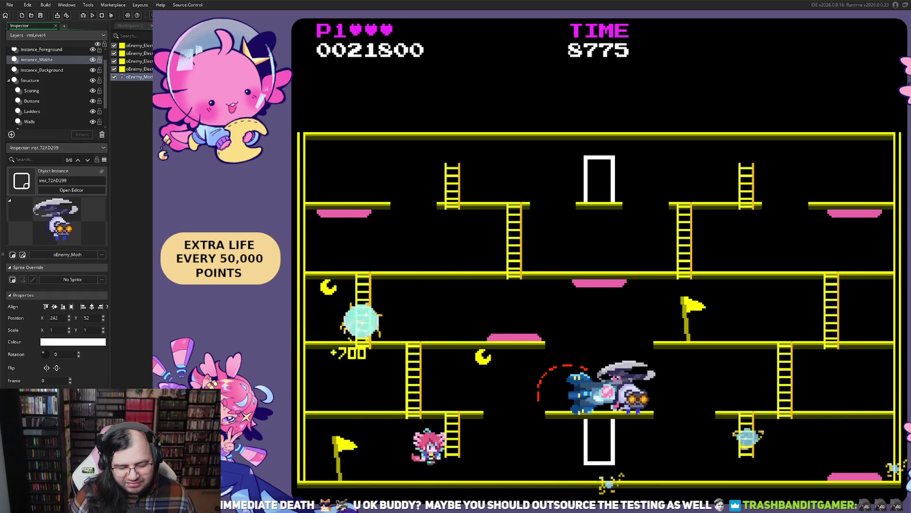
Climb to the next floor and head left until the level restarts at score zero.
{"action": "key", "text": "Up"}
{"action": "key", "text": "Left"}
{"action": "key", "text": "Right"}
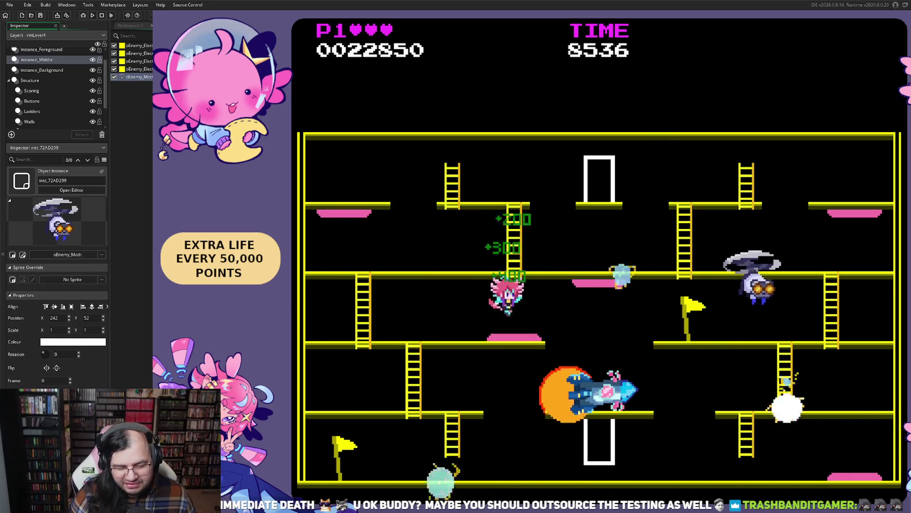
{"action": "key", "text": "Left"}
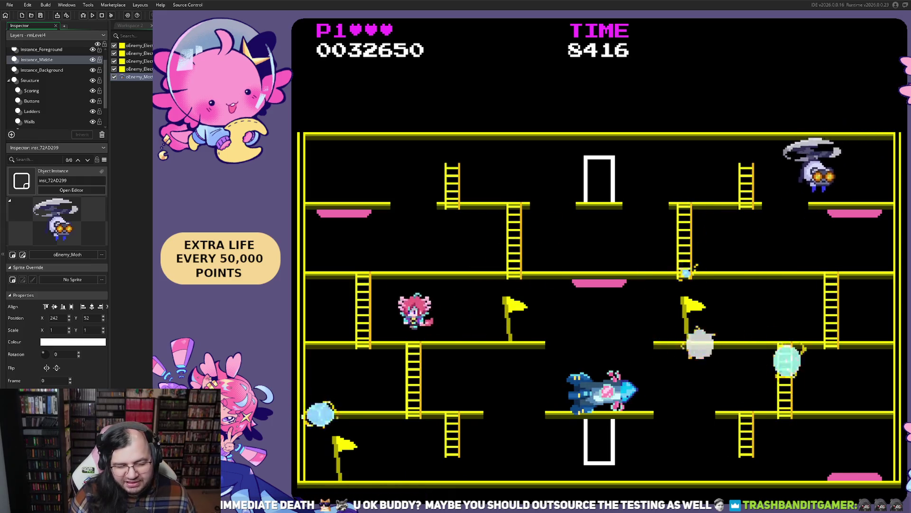
{"action": "key", "text": "Left"}
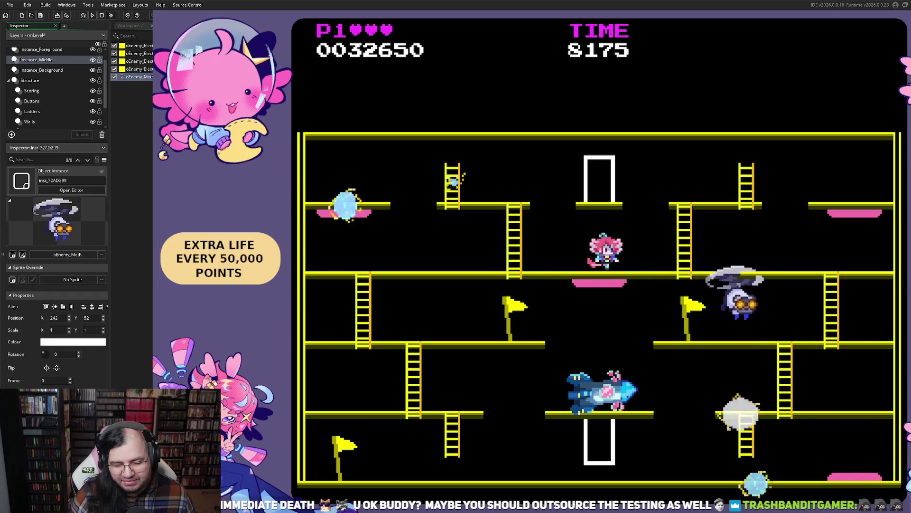
{"action": "key", "text": "Left"}
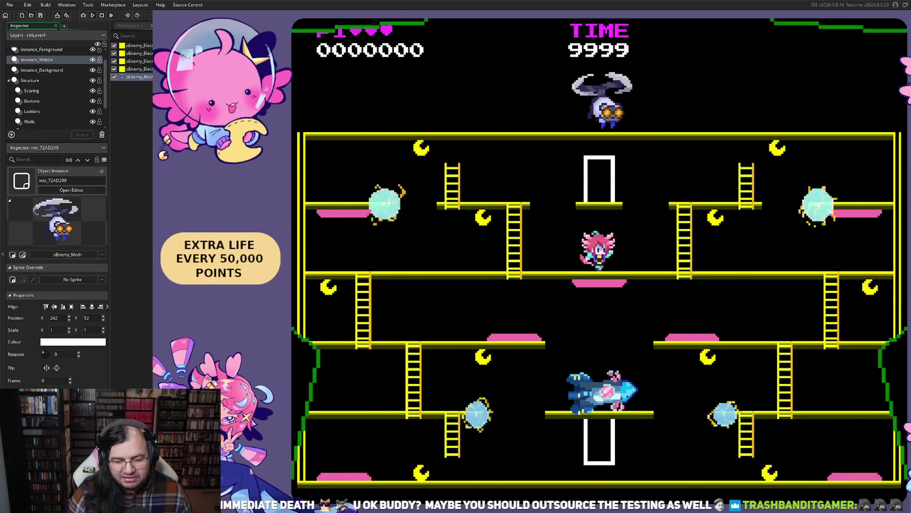
Climb the left side collecting moons, then grab the moons on the upper and middle floors.
{"action": "key", "text": "Left"}
{"action": "key", "text": "Up"}
{"action": "key", "text": "Left"}
{"action": "key", "text": "Right"}
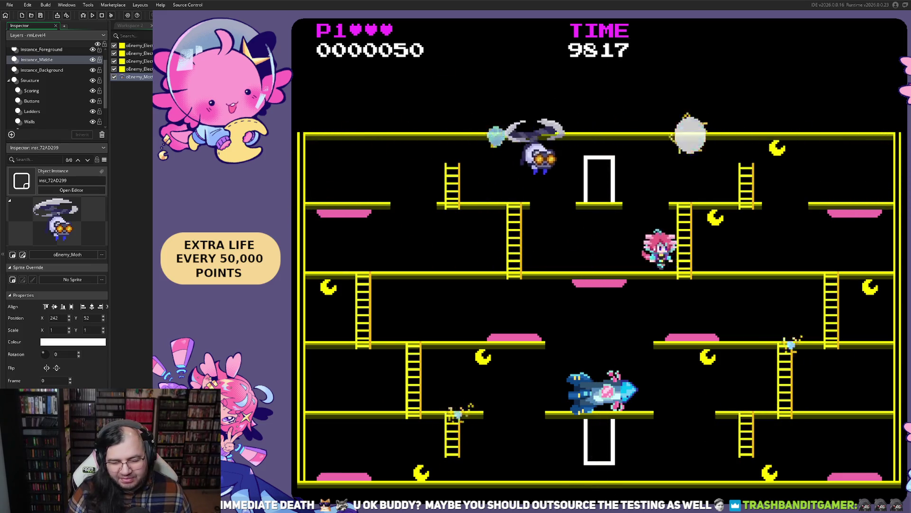
{"action": "key", "text": "Right"}
{"action": "key", "text": "Left"}
{"action": "key", "text": "Right"}
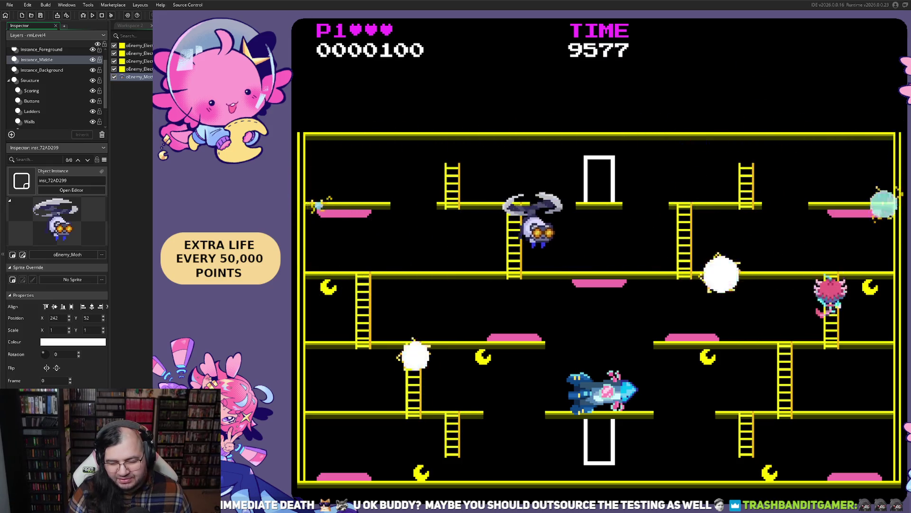
Drop to the bottom floor, climb back up, and descend the lower ladder.
{"action": "key", "text": "Left"}
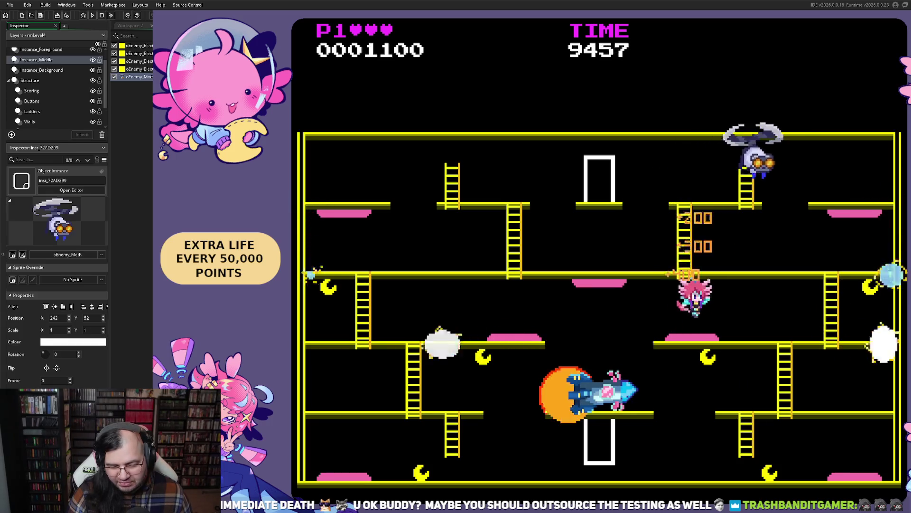
{"action": "key", "text": "Left"}
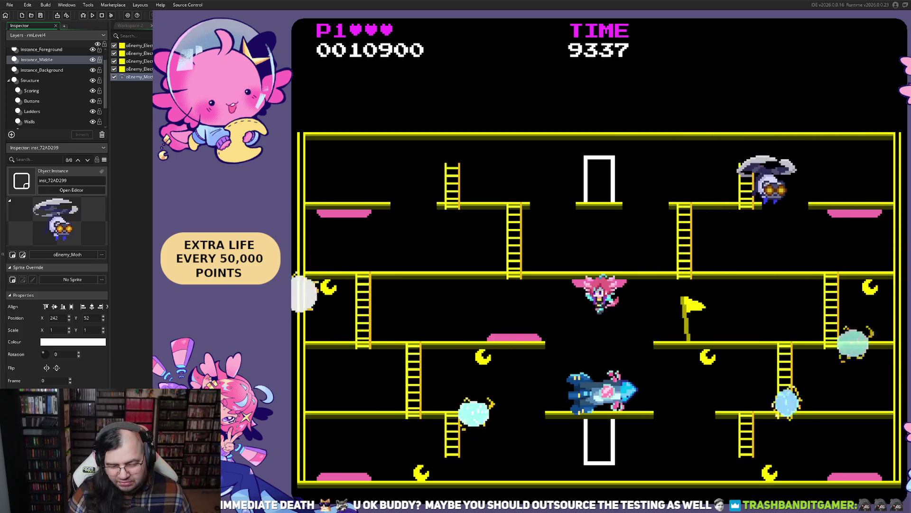
{"action": "key", "text": "Left"}
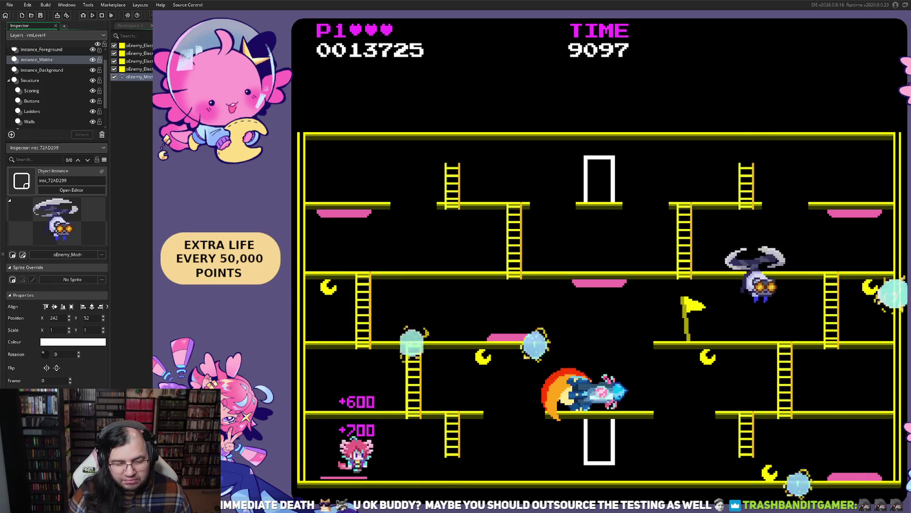
{"action": "key", "text": "Up"}
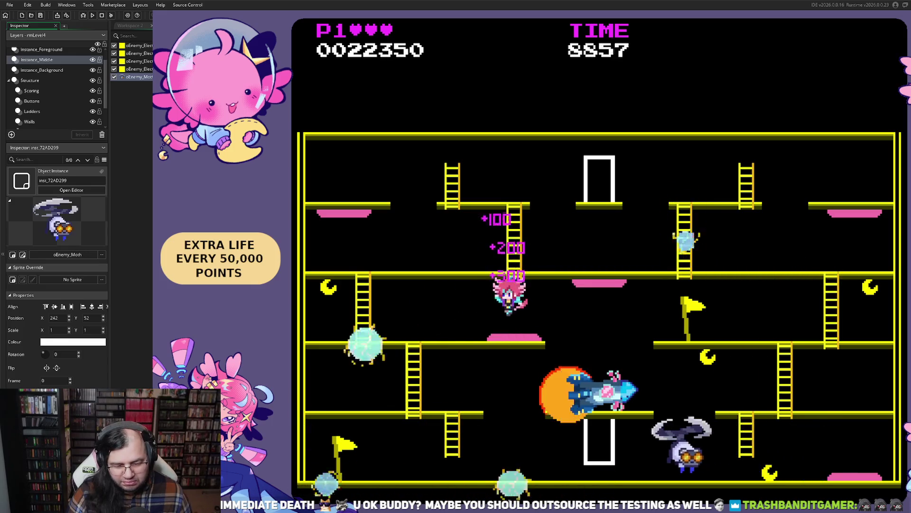
{"action": "key", "text": "Left"}
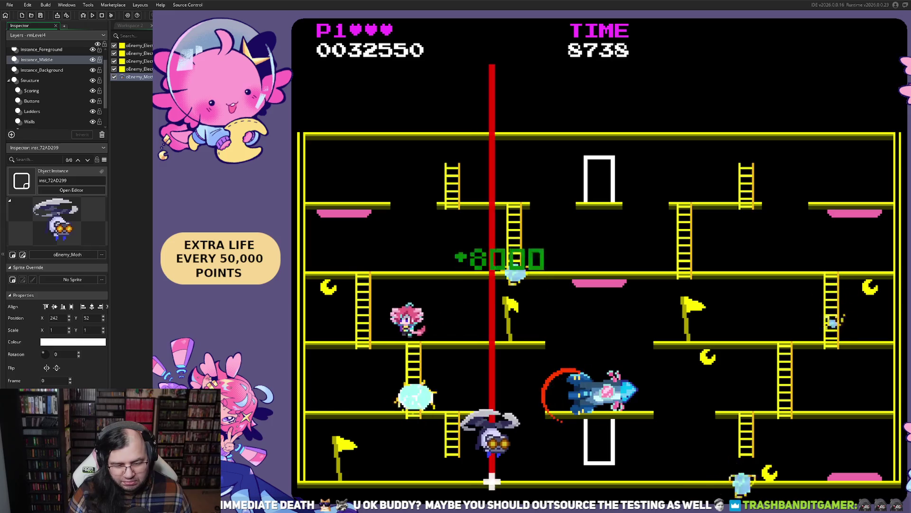
{"action": "key", "text": "Left"}
{"action": "key", "text": "Right"}
{"action": "key", "text": "Down"}
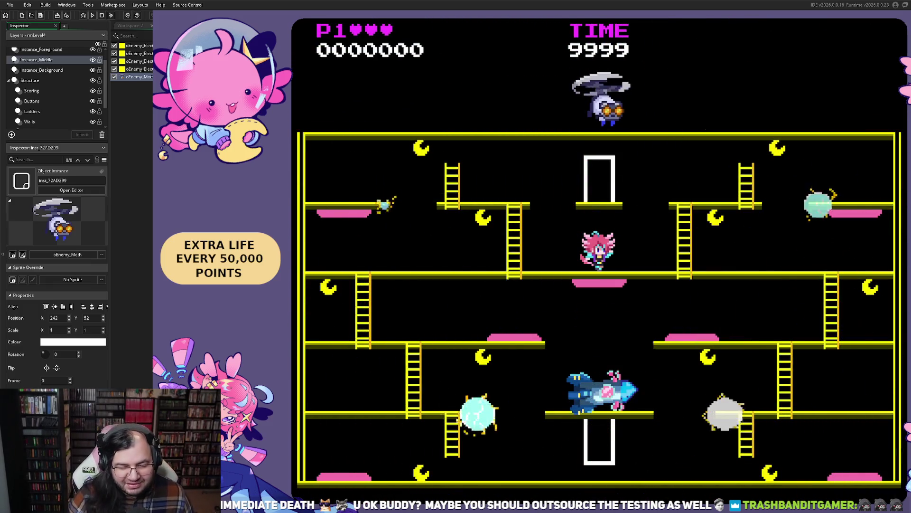
Collect moons on the left and descend the left ladder to the lowest floor.
{"action": "key", "text": "Left"}
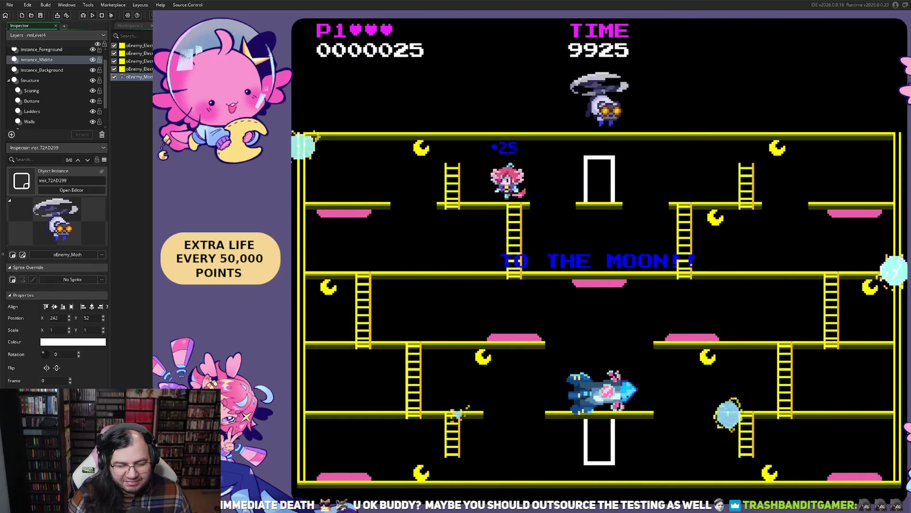
{"action": "key", "text": "Left"}
{"action": "key", "text": "Down"}
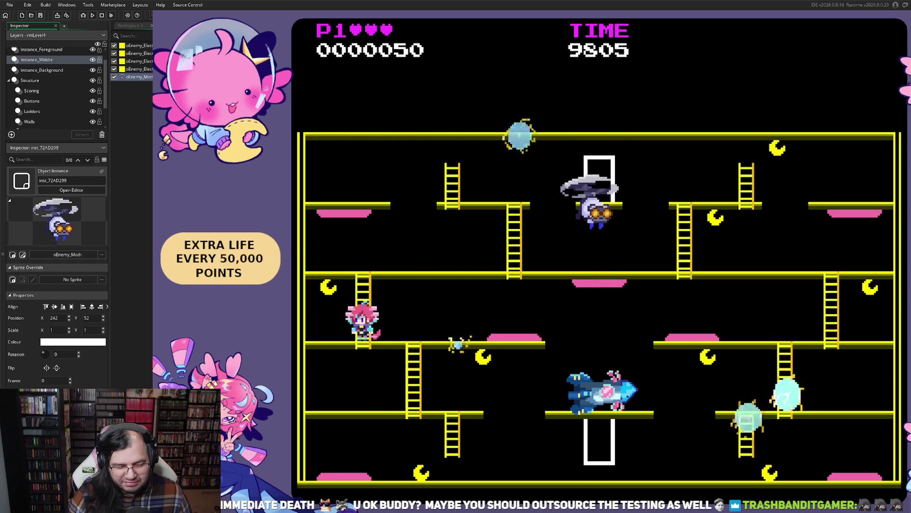
{"action": "key", "text": "Left"}
{"action": "key", "text": "Down"}
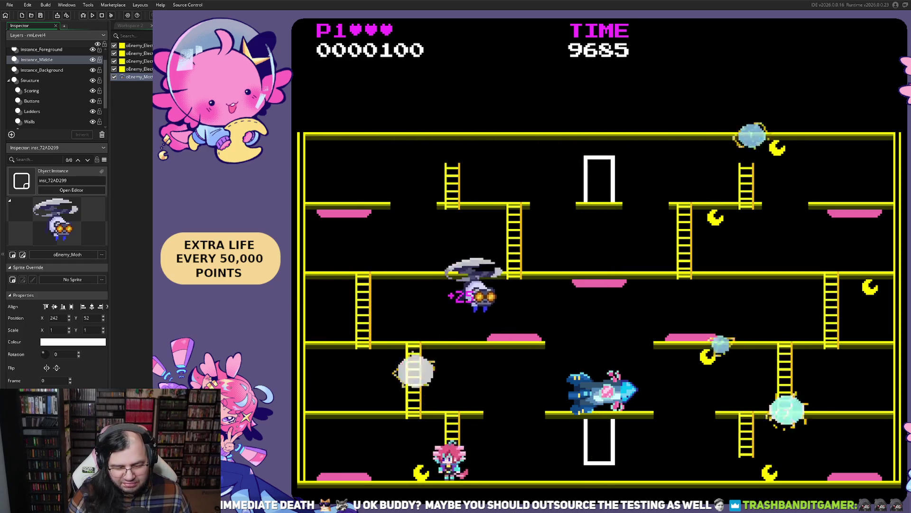
{"action": "key", "text": "Left"}
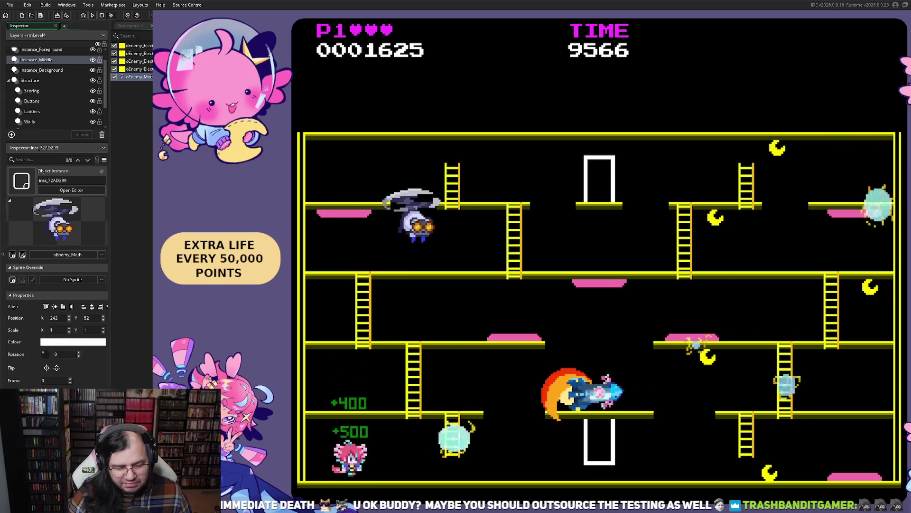
Run right and climb the right-side ladders to clear the level at 32,600 points.
{"action": "key", "text": "Right"}
{"action": "key", "text": "Right"}
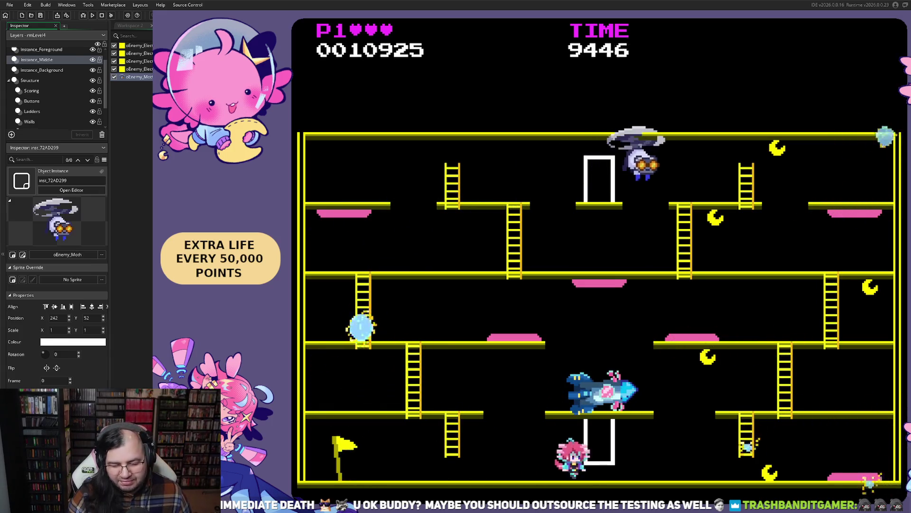
{"action": "key", "text": "Right"}
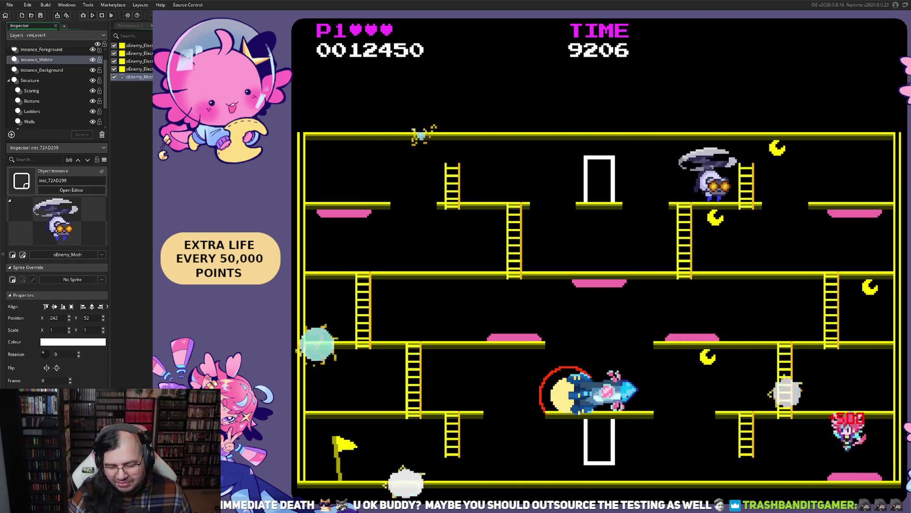
{"action": "key", "text": "Left"}
{"action": "key", "text": "Up"}
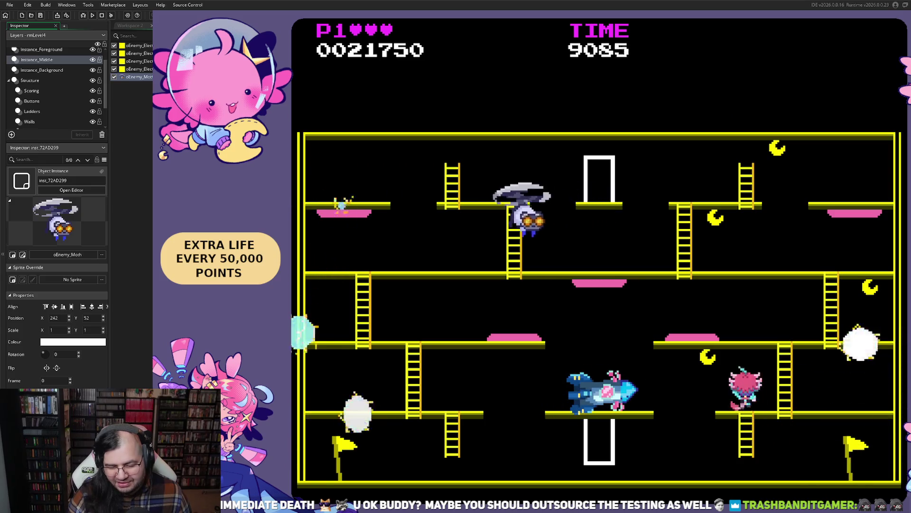
{"action": "key", "text": "Right"}
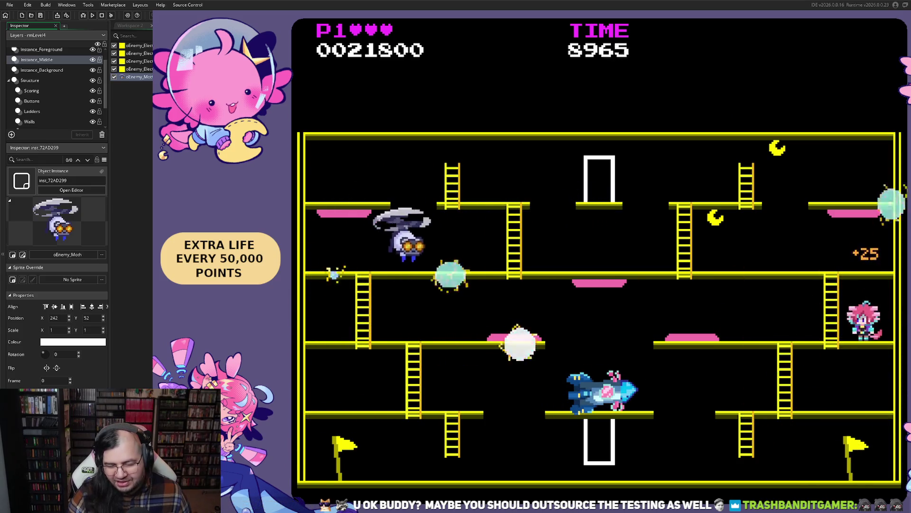
{"action": "key", "text": "Left"}
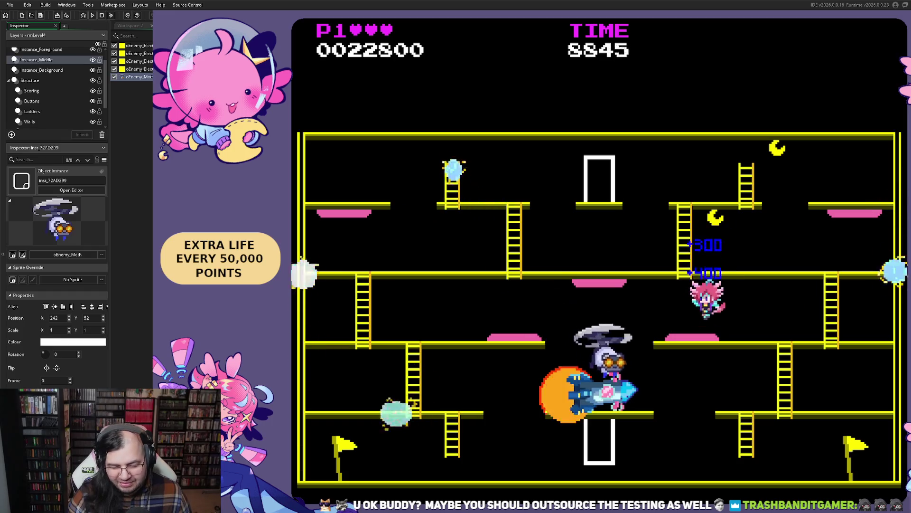
{"action": "key", "text": "Right"}
{"action": "key", "text": "Up"}
{"action": "key", "text": "Left"}
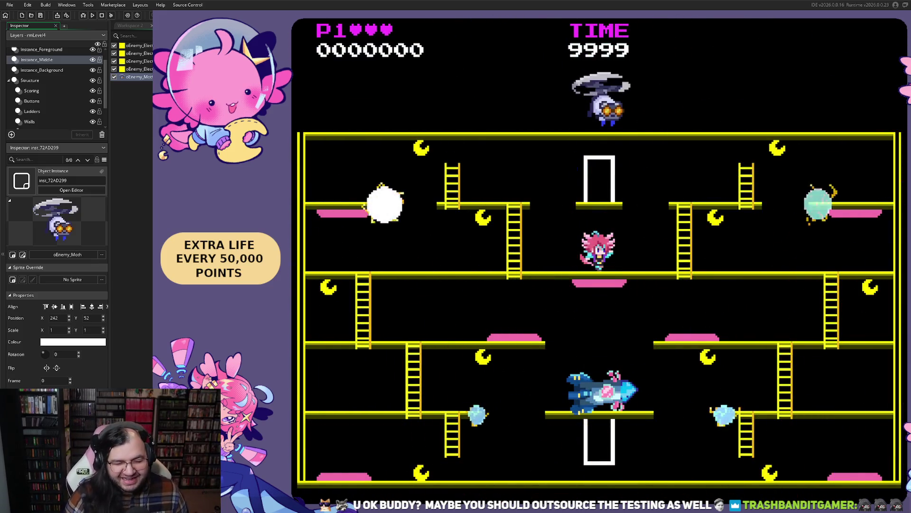
Collect moons from the start, drop to the bottom floor, and pick up the shield bubble.
{"action": "key", "text": "Left"}
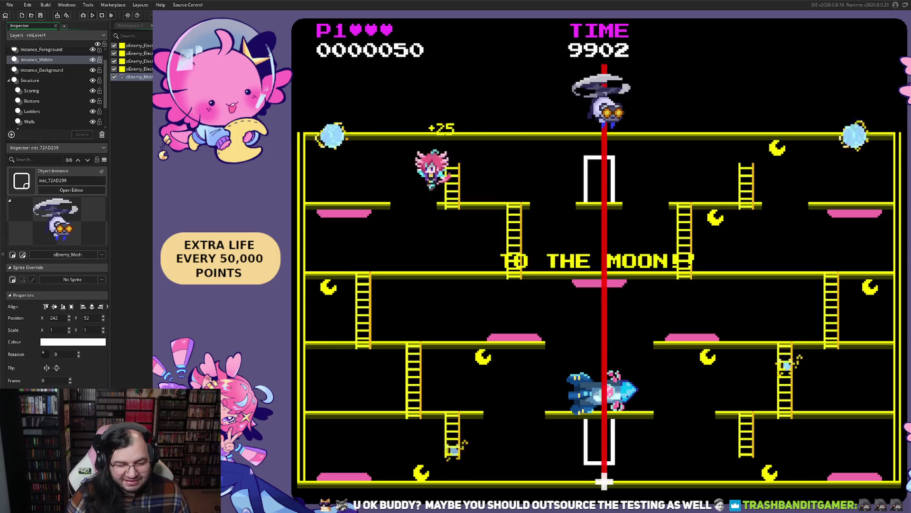
{"action": "key", "text": "Right"}
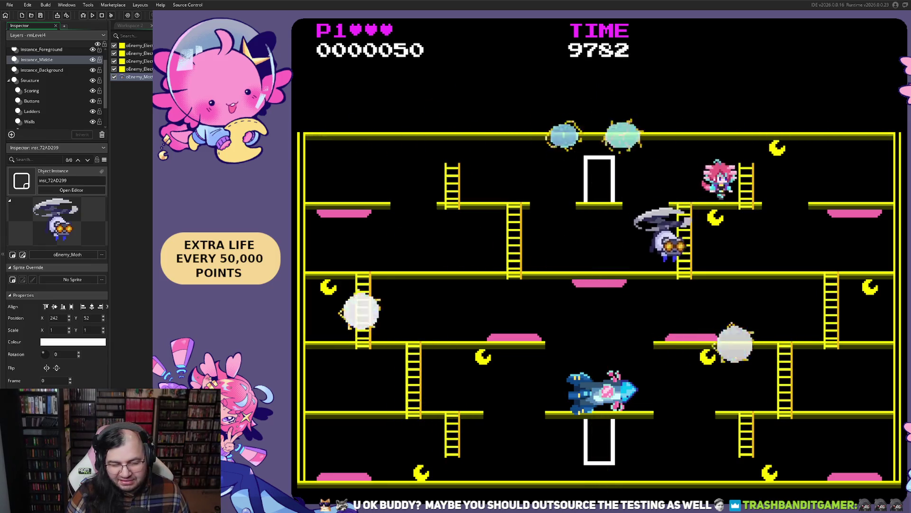
{"action": "key", "text": "Left"}
{"action": "key", "text": "Left"}
{"action": "key", "text": "Down"}
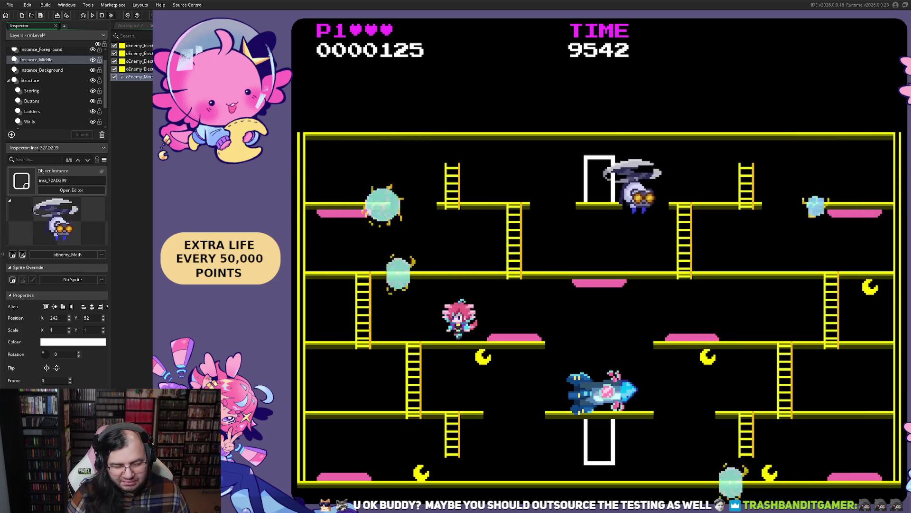
{"action": "key", "text": "Right"}
{"action": "key", "text": "Left"}
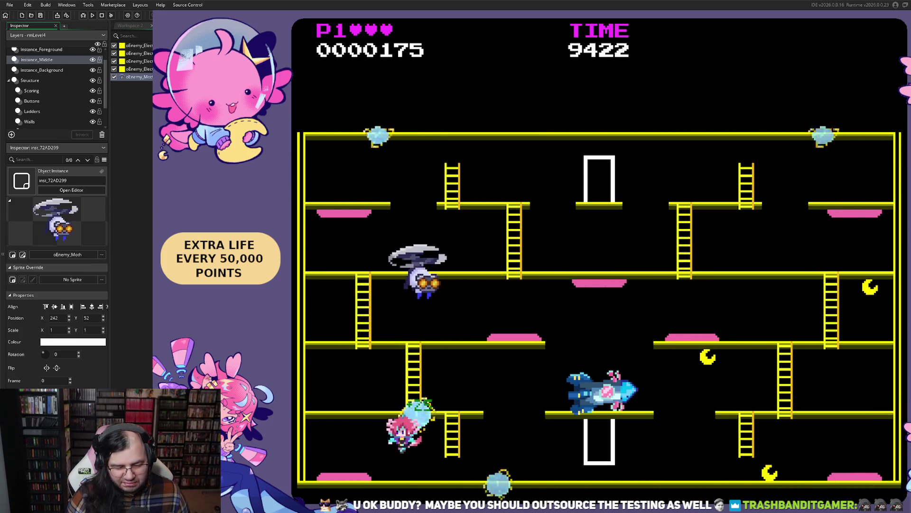
{"action": "key", "text": "Right"}
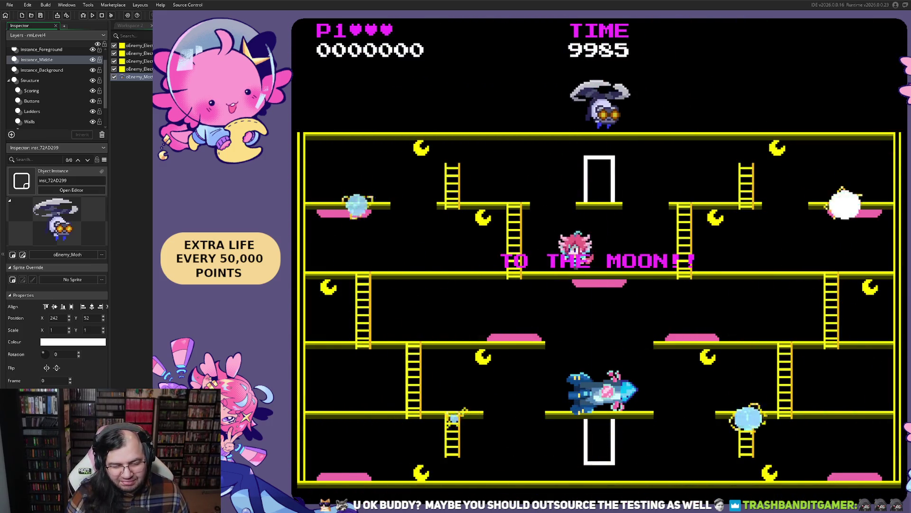
Grab the remaining moons near the ladder and finish the level.
{"action": "key", "text": "Left"}
{"action": "key", "text": "Left"}
{"action": "key", "text": "Down"}
{"action": "key", "text": "Left"}
{"action": "key", "text": "Right"}
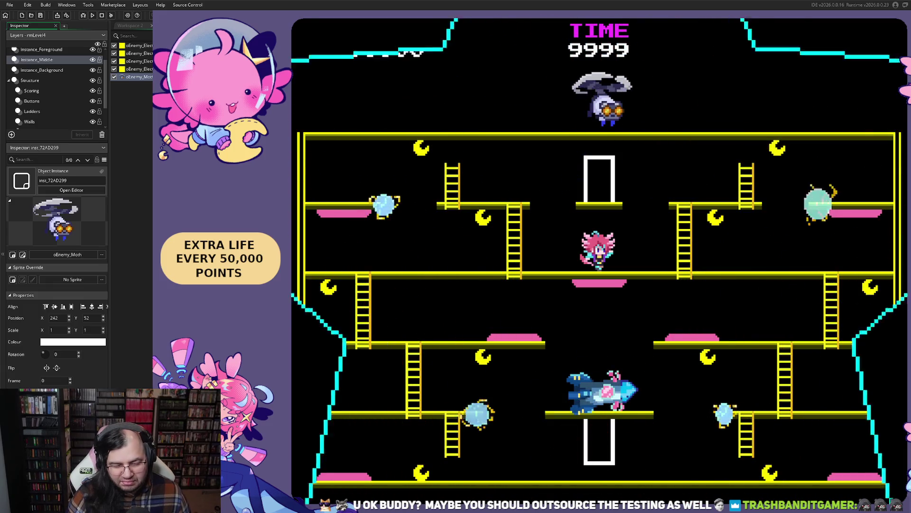
Climb up collecting moons, then drop to the bottom floor for another moon.
{"action": "key", "text": "Left"}
{"action": "key", "text": "Up"}
{"action": "key", "text": "Right"}
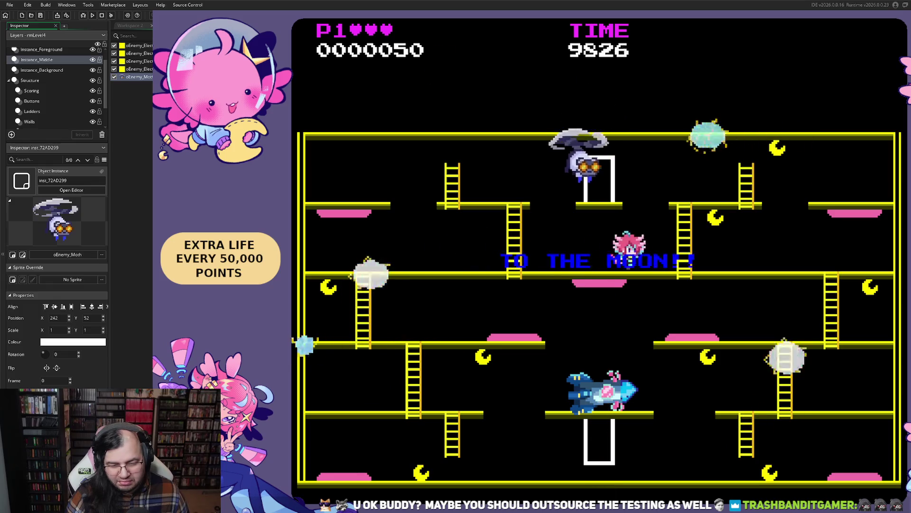
{"action": "key", "text": "Left"}
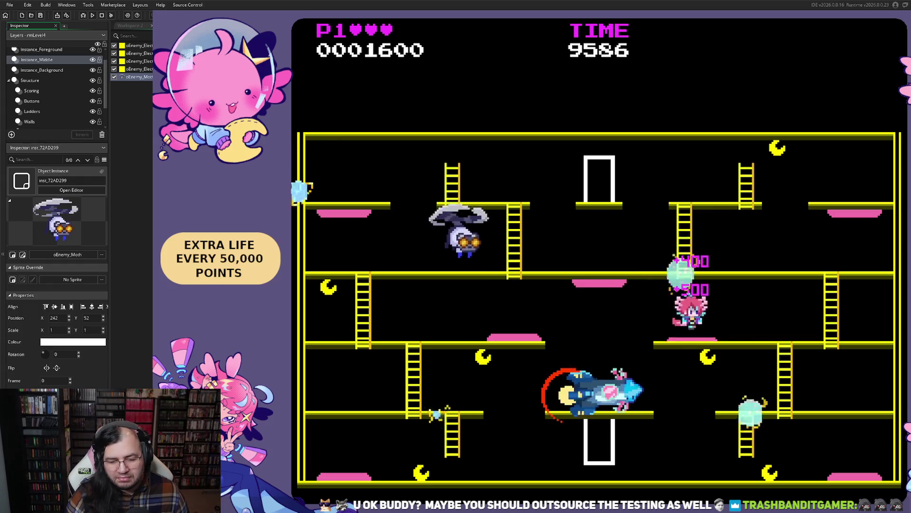
{"action": "key", "text": "Left"}
{"action": "key", "text": "Right"}
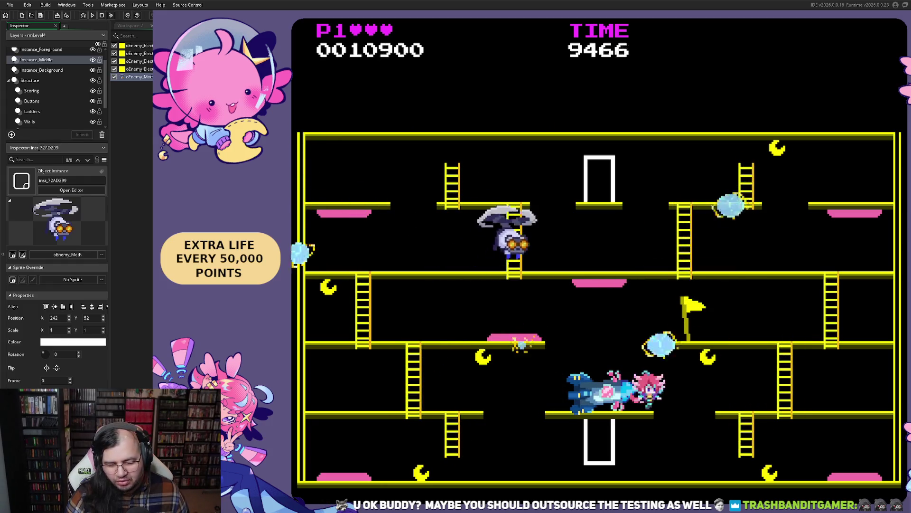
Climb from the bottom to the top floor and jump right to grab a moon.
{"action": "key", "text": "Right"}
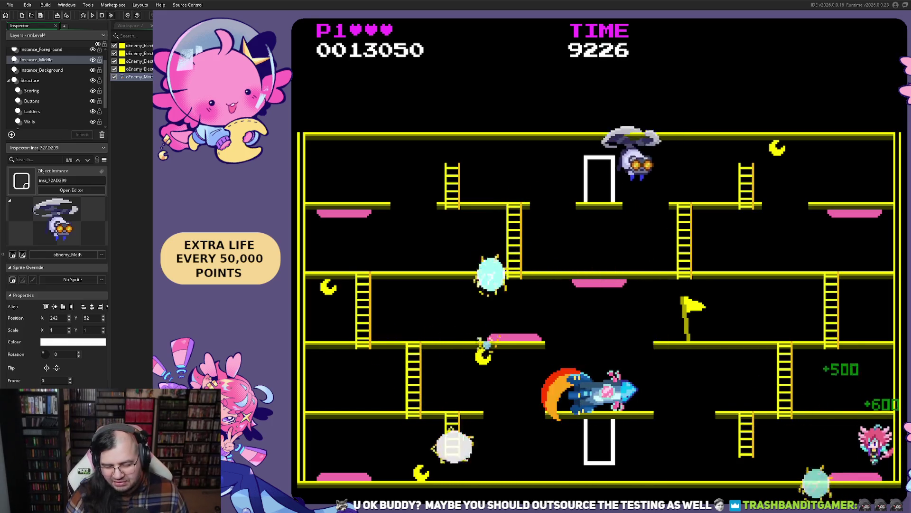
{"action": "key", "text": "Left"}
{"action": "key", "text": "Up"}
{"action": "key", "text": "Up"}
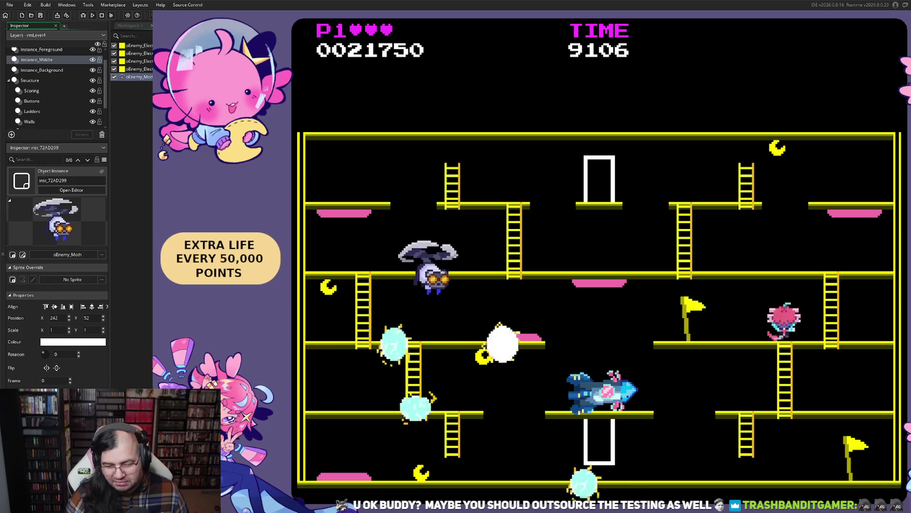
{"action": "key", "text": "Left"}
{"action": "key", "text": "Right"}
{"action": "key", "text": "space"}
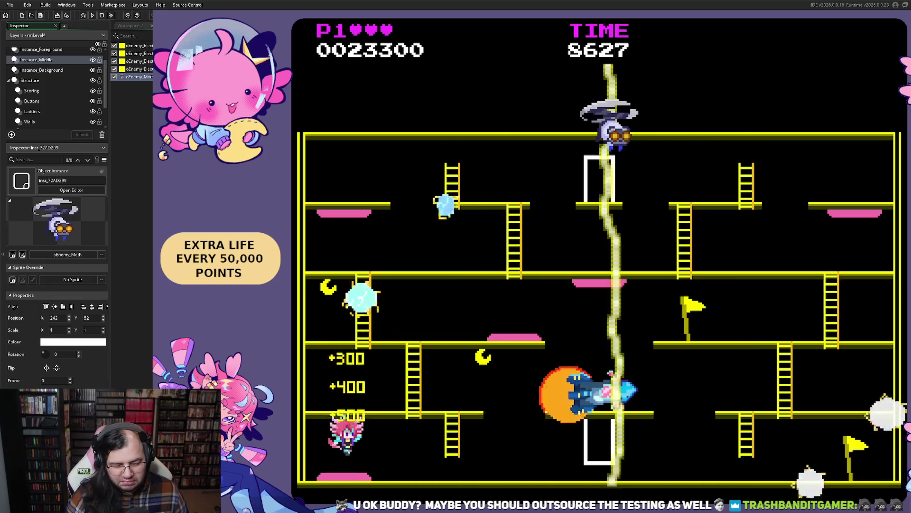
Climb the right ladder, jump off the pink platform, and reach the upper floor from the far left.
{"action": "key", "text": "Right"}
{"action": "key", "text": "Up"}
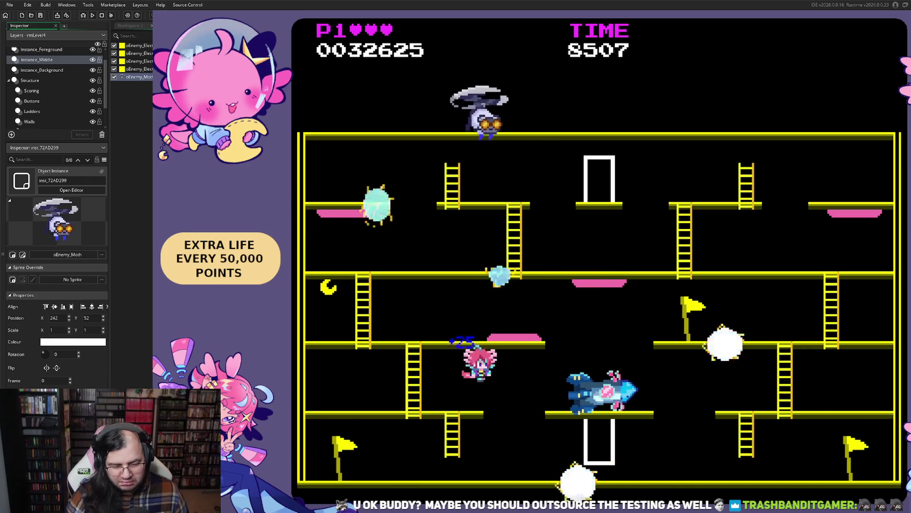
{"action": "key", "text": "Right"}
{"action": "key", "text": "Up"}
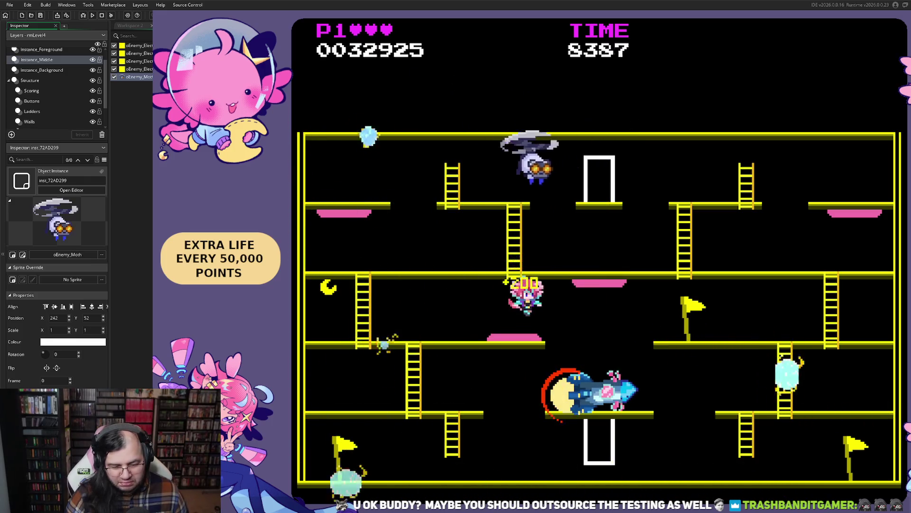
{"action": "key", "text": "Left"}
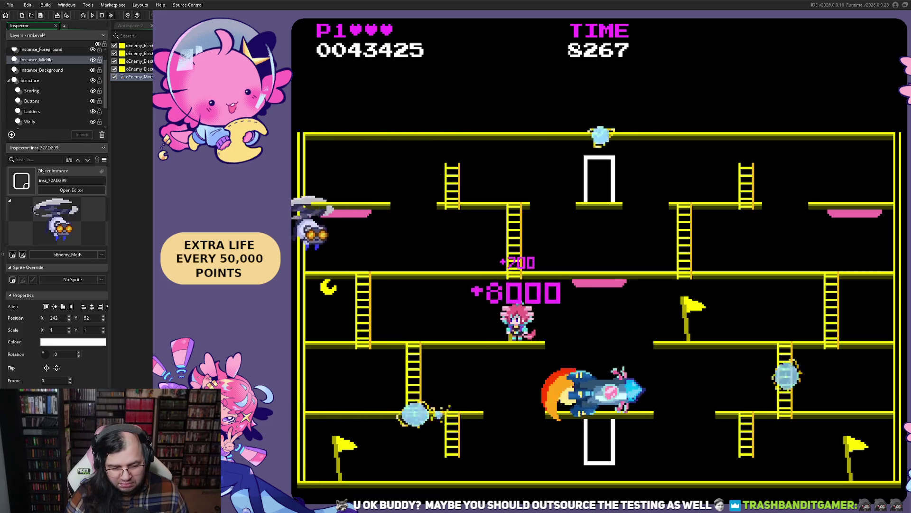
{"action": "key", "text": "Up"}
{"action": "key", "text": "Right"}
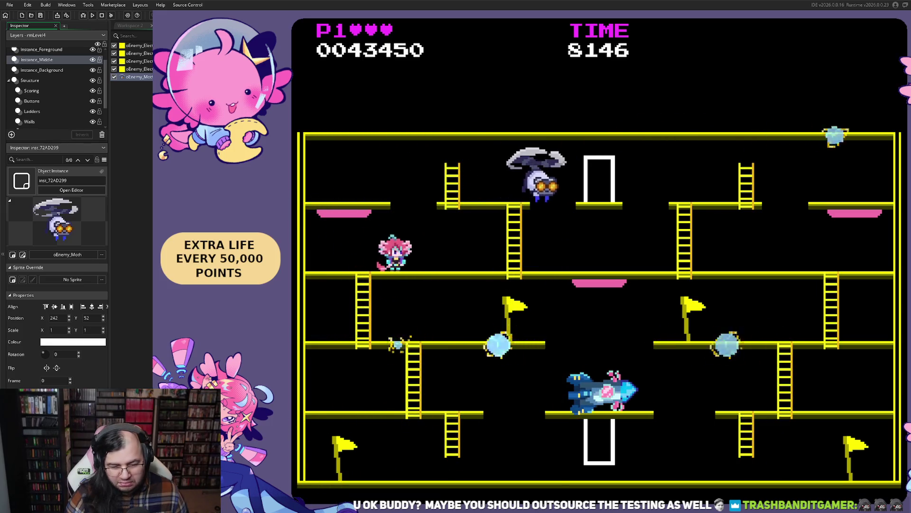
Work the right-hand ladder on the second floor, then jump left from the right platform.
{"action": "key", "text": "Right"}
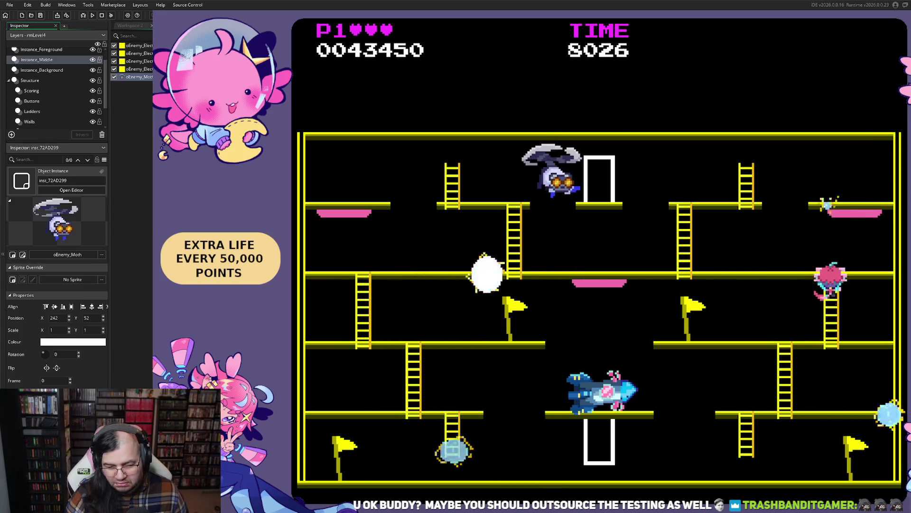
{"action": "key", "text": "Down"}
{"action": "key", "text": "Left"}
{"action": "key", "text": "Up"}
{"action": "key", "text": "Left"}
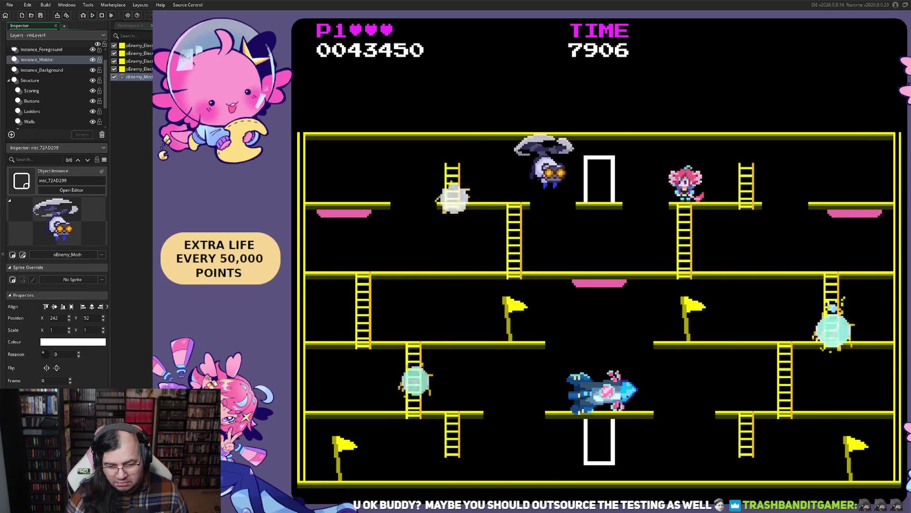
{"action": "key", "text": "Left"}
{"action": "key", "text": "space"}
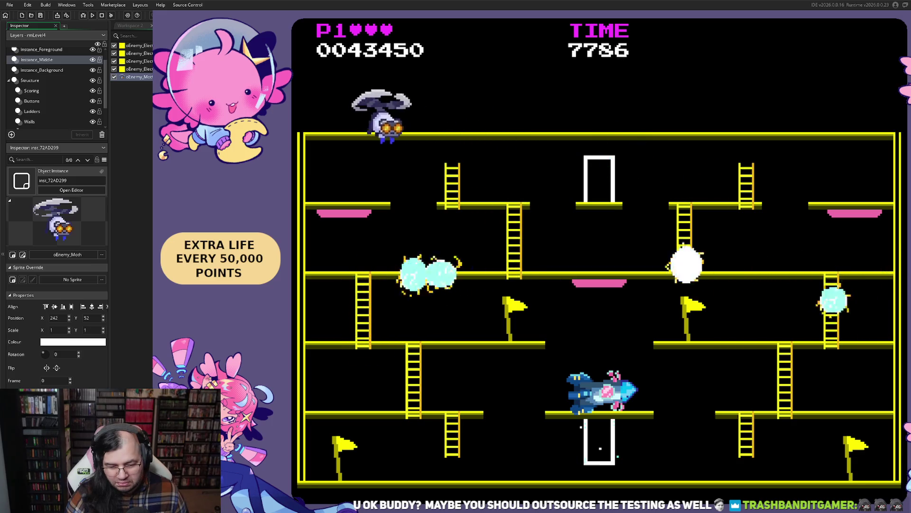
Pass the bottom door, climb the middle platform and ladders, and reach 65,050 points.
{"action": "key", "text": "Right"}
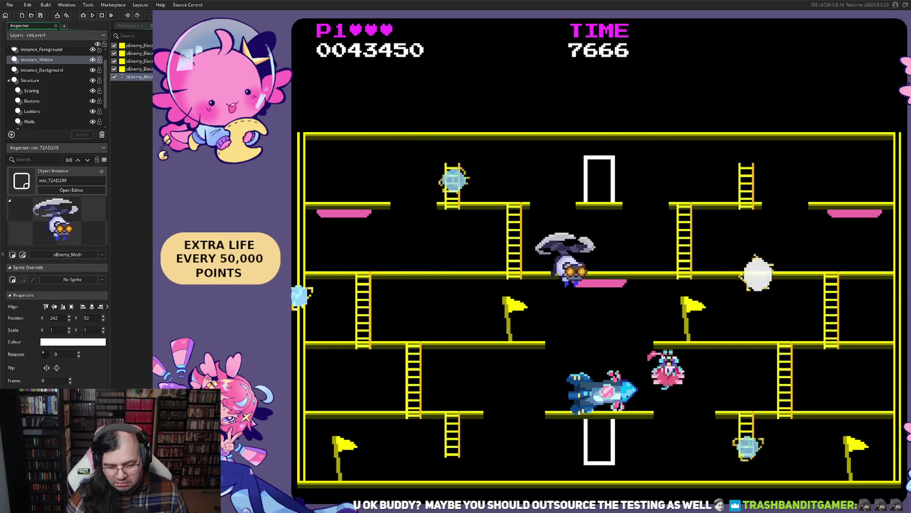
{"action": "key", "text": "Right"}
{"action": "key", "text": "Left"}
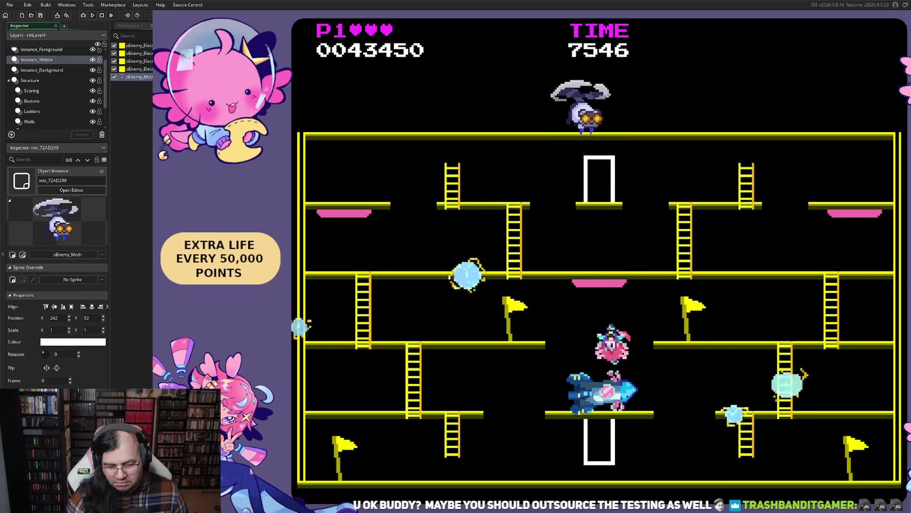
{"action": "key", "text": "space"}
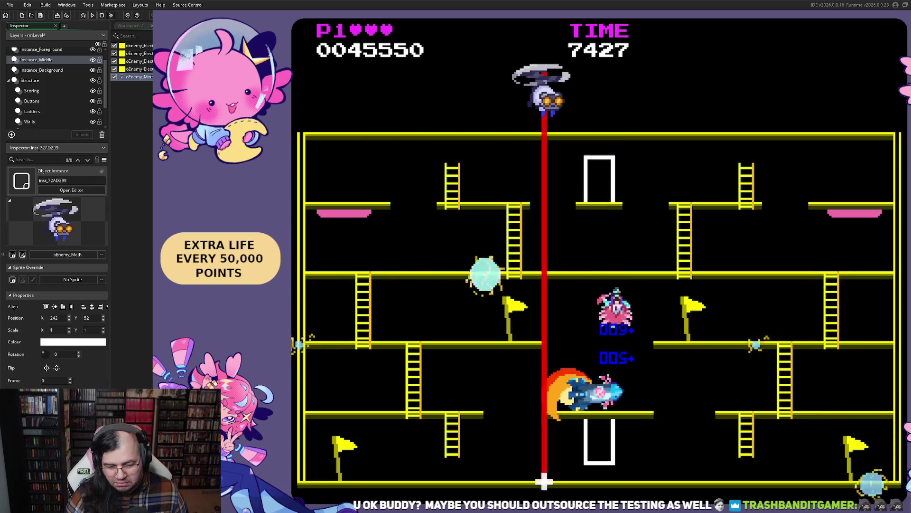
{"action": "key", "text": "Right"}
{"action": "key", "text": "Up"}
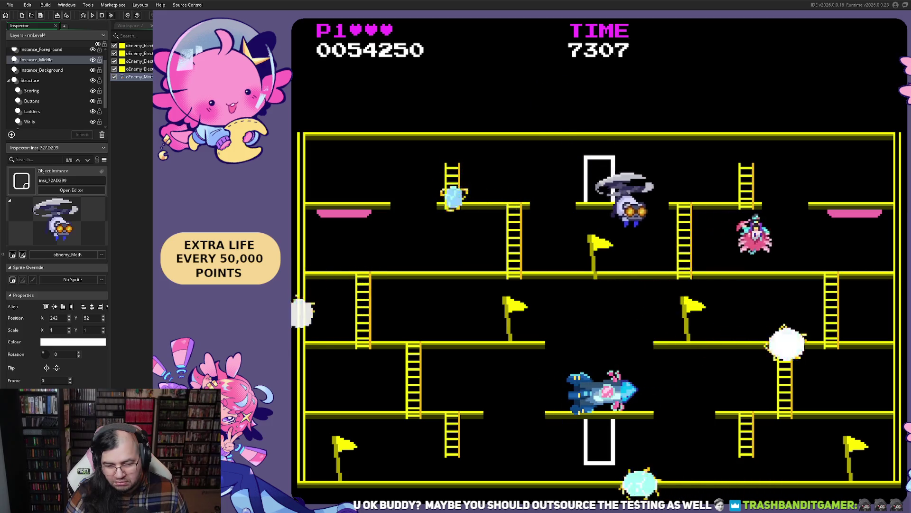
{"action": "key", "text": "Right"}
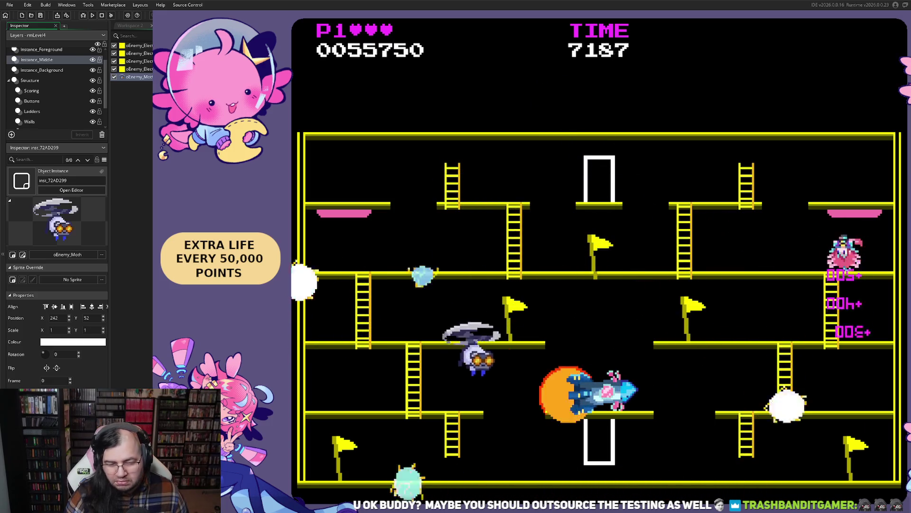
{"action": "key", "text": "Left"}
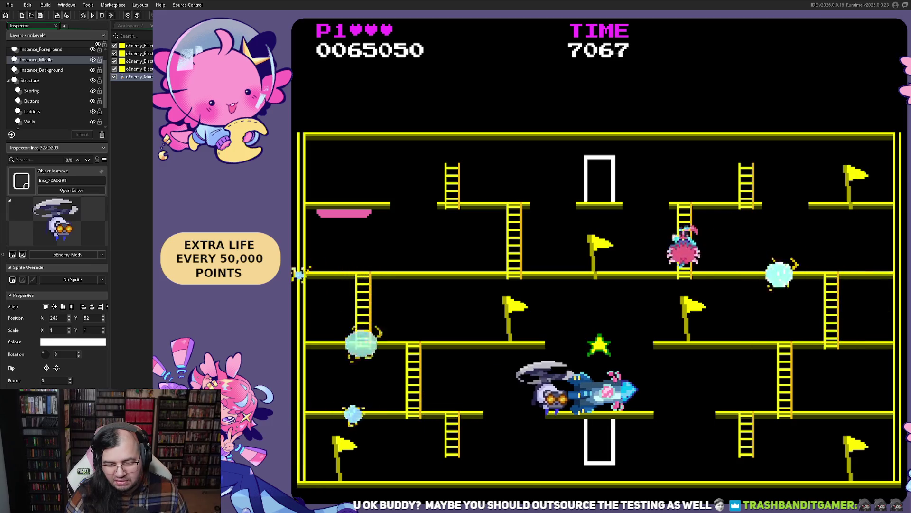
{"action": "key", "text": "Left"}
{"action": "key", "text": "Left"}
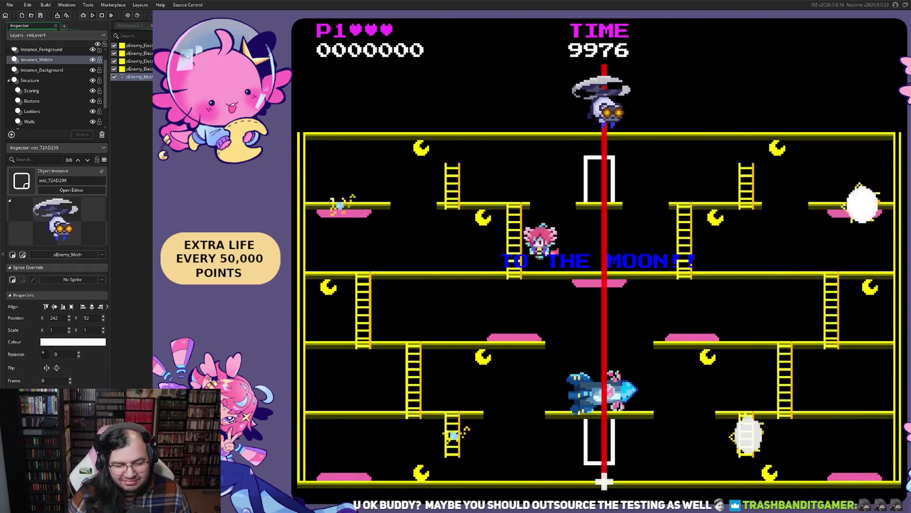
Climb the ladder to the top floor and collect the moons on the upper-left platform.
{"action": "key", "text": "Right"}
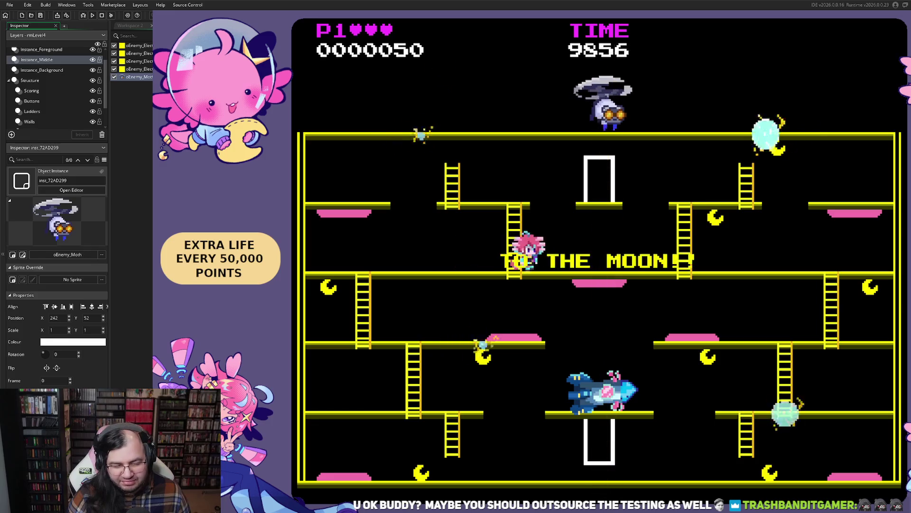
{"action": "key", "text": "Up"}
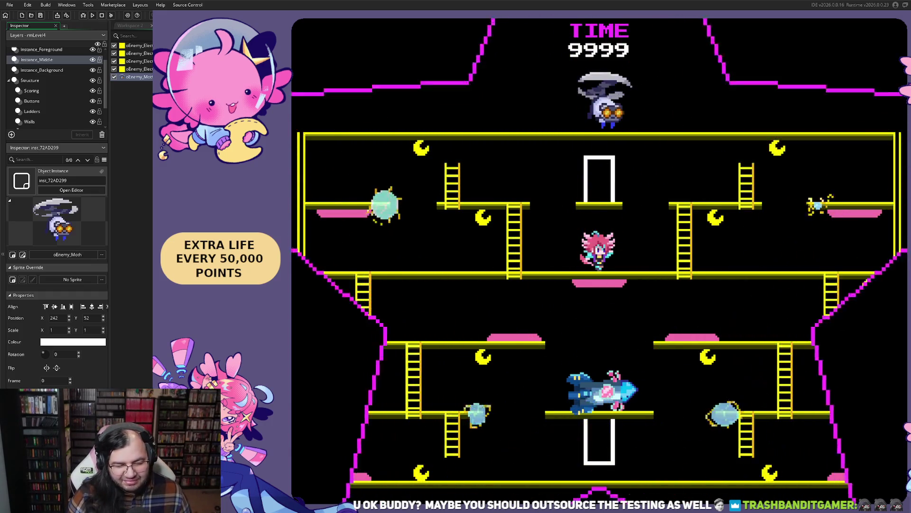
{"action": "key", "text": "Left"}
{"action": "key", "text": "Up"}
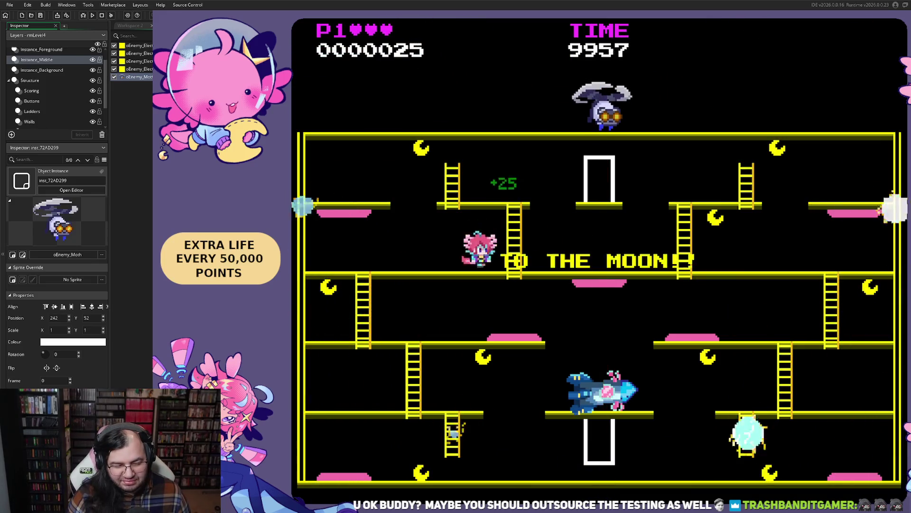
{"action": "key", "text": "Left"}
{"action": "key", "text": "Right"}
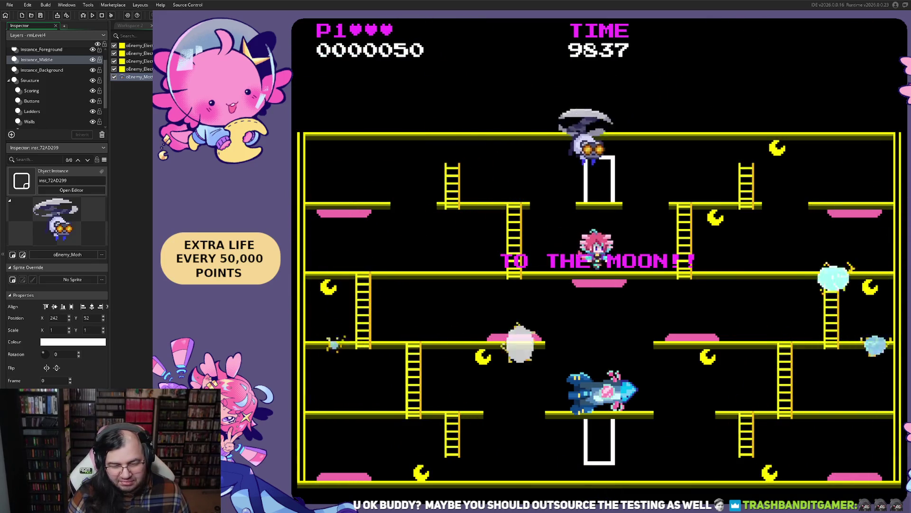
{"action": "key", "text": "Right"}
Drop to the middle floor, work around the right ladder, and collect a bottom-floor moon.
{"action": "key", "text": "Left"}
{"action": "key", "text": "Right"}
{"action": "key", "text": "Down"}
{"action": "key", "text": "Left"}
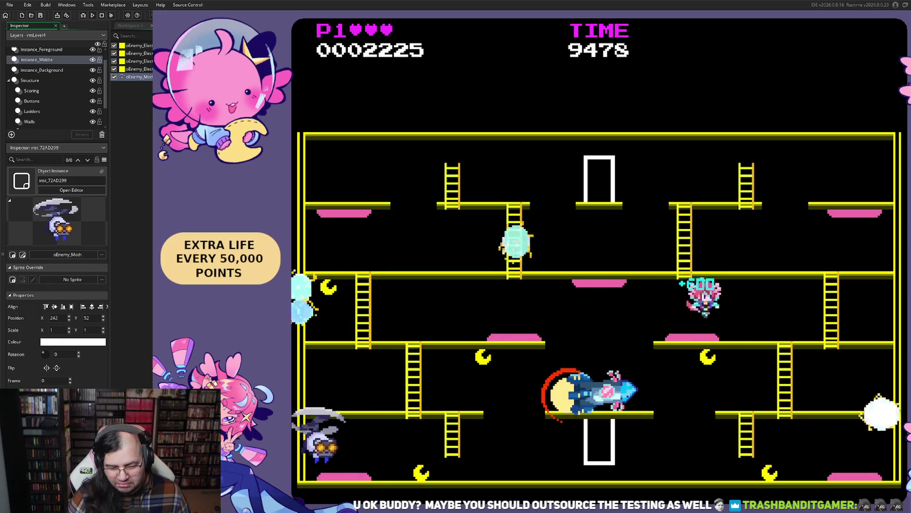
{"action": "key", "text": "Down"}
{"action": "key", "text": "Right"}
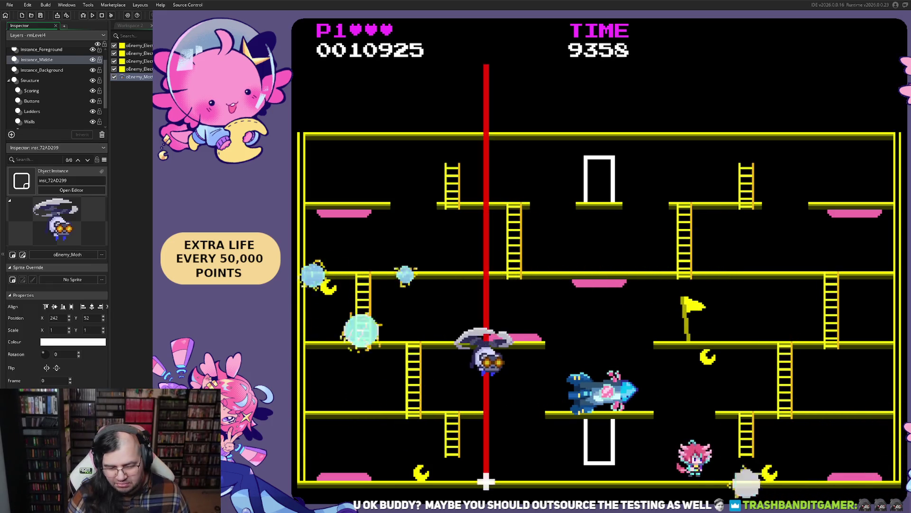
Climb up a floor, then drop back and run and jump along the bottom floor.
{"action": "key", "text": "Up"}
{"action": "key", "text": "Left"}
{"action": "key", "text": "Right"}
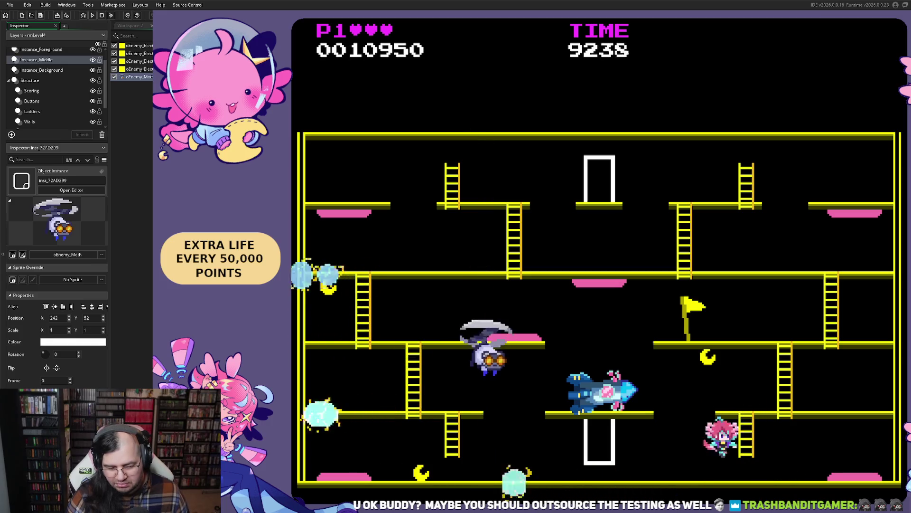
{"action": "key", "text": "Right"}
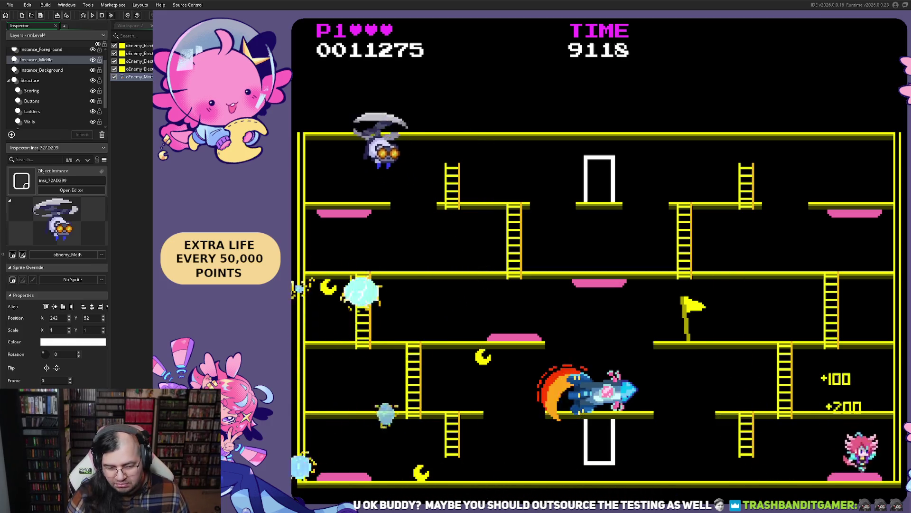
{"action": "key", "text": "Left"}
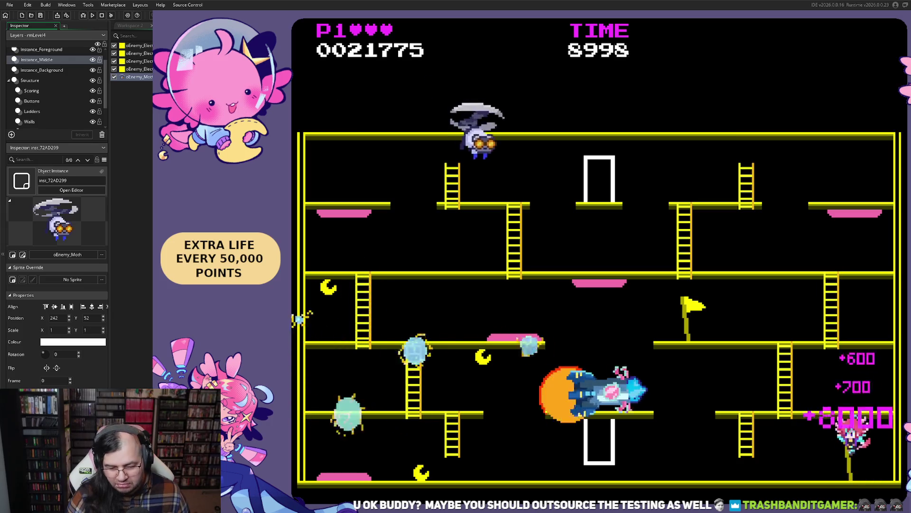
{"action": "key", "text": "Left"}
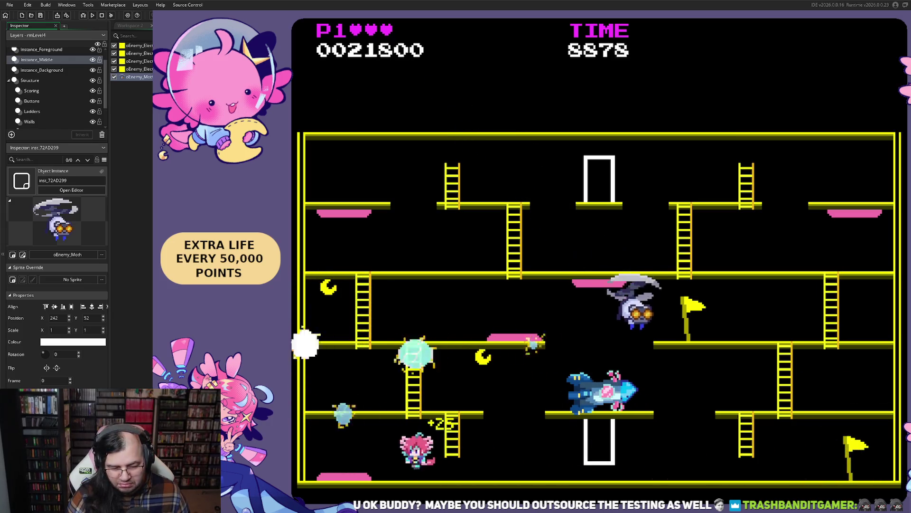
{"action": "key", "text": "space"}
{"action": "key", "text": "Right"}
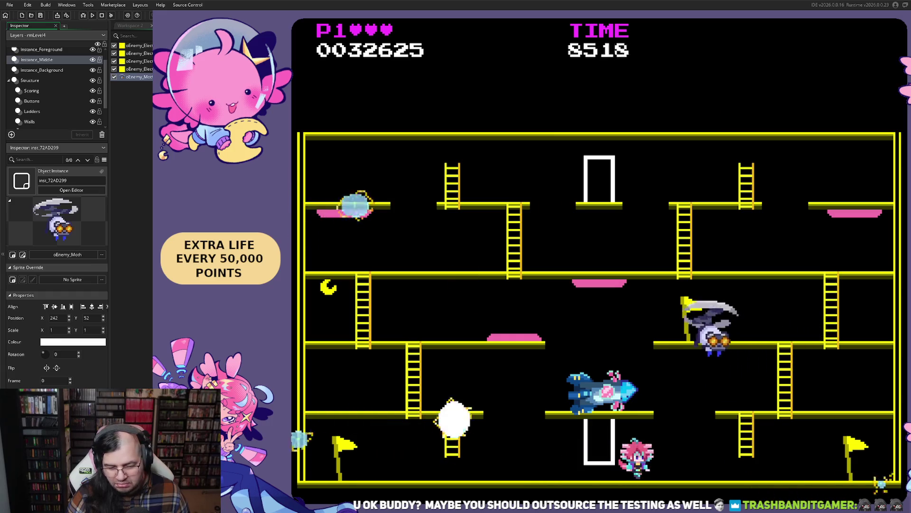
Climb the right ladder to the upper floor, run right, then drop back to the lower floor.
{"action": "key", "text": "Up"}
{"action": "key", "text": "Right"}
{"action": "key", "text": "Up"}
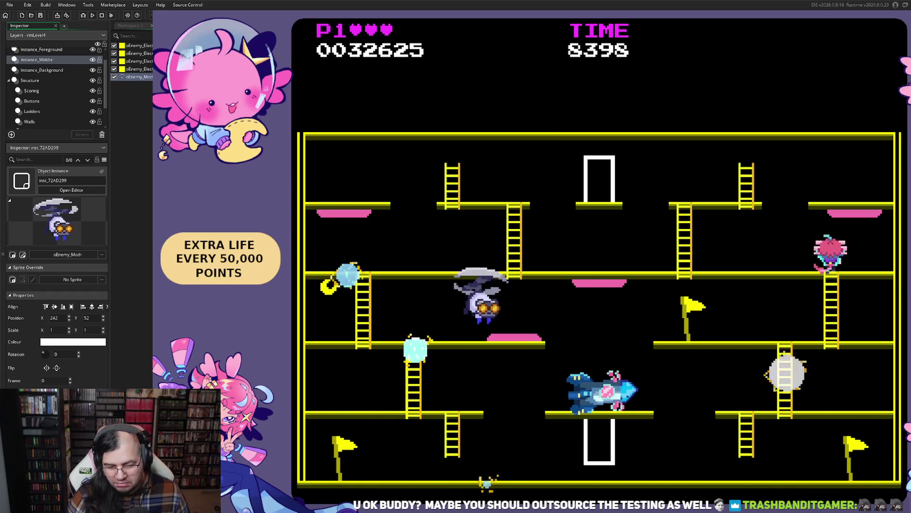
{"action": "key", "text": "Right"}
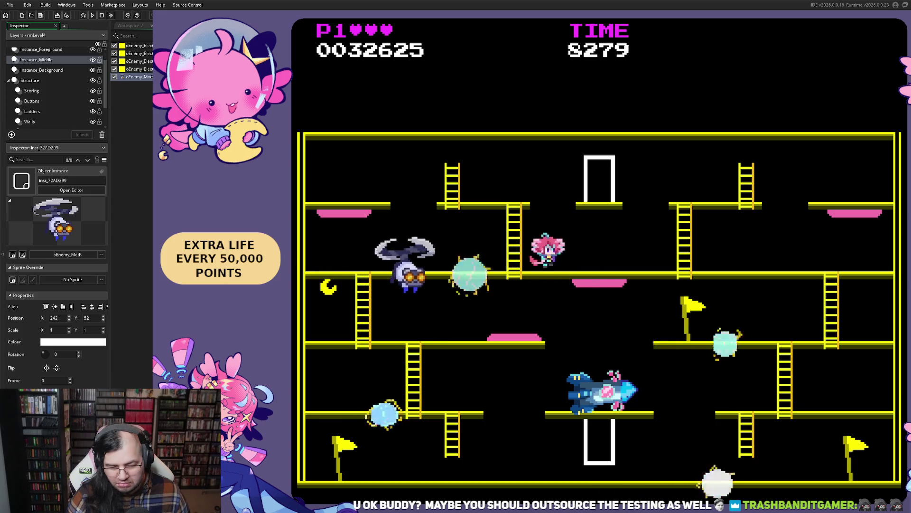
{"action": "key", "text": "Down"}
{"action": "key", "text": "Left"}
Jump up to hit nearby enemies for points, then climb the left ladder.
{"action": "key", "text": "Up"}
{"action": "key", "text": "Right"}
{"action": "key", "text": "space"}
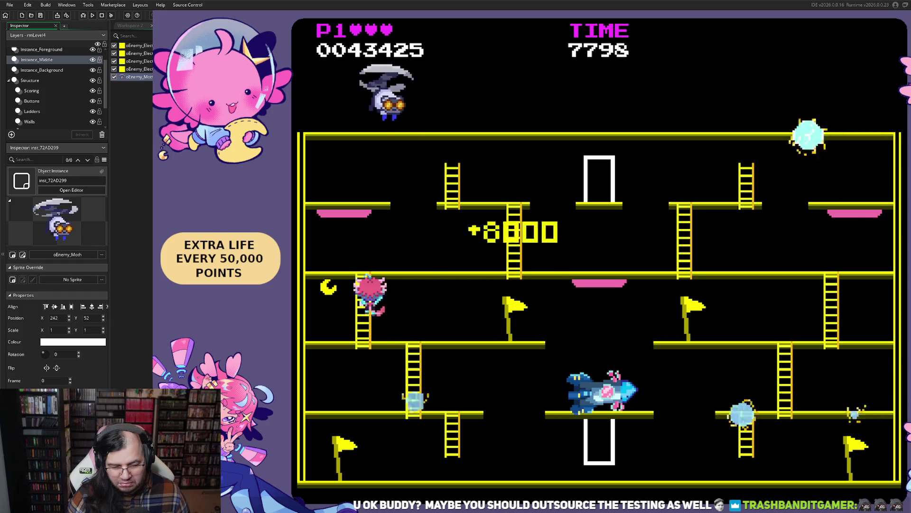
{"action": "key", "text": "Up"}
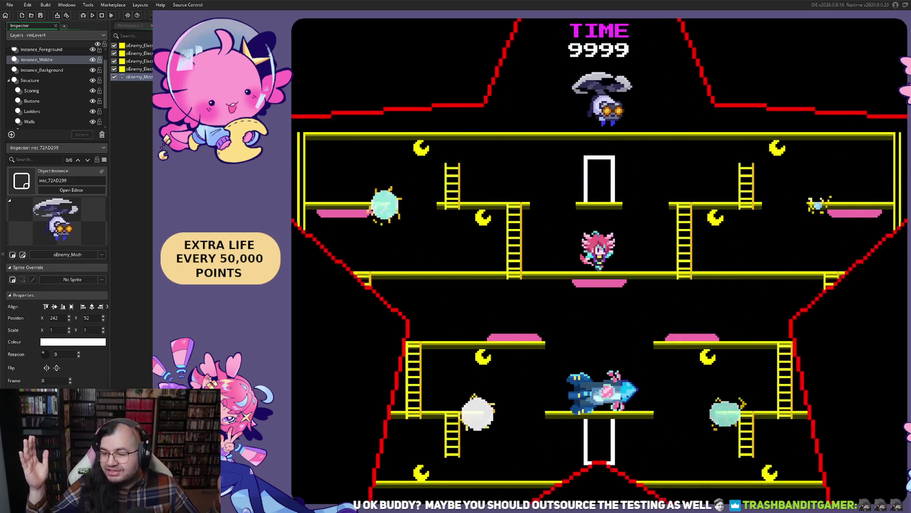
Collect moons on the middle floor, climb to the upper floor, and grab more moons.
{"action": "key", "text": "Left"}
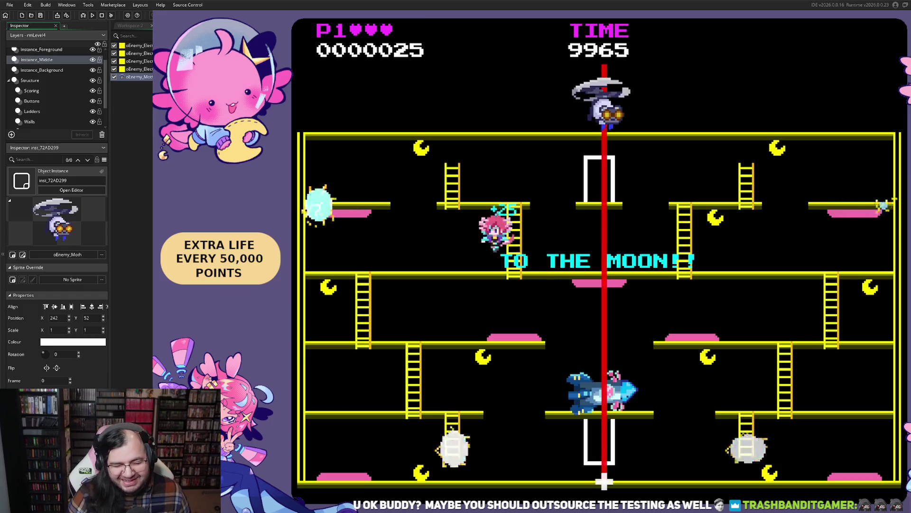
{"action": "key", "text": "Right"}
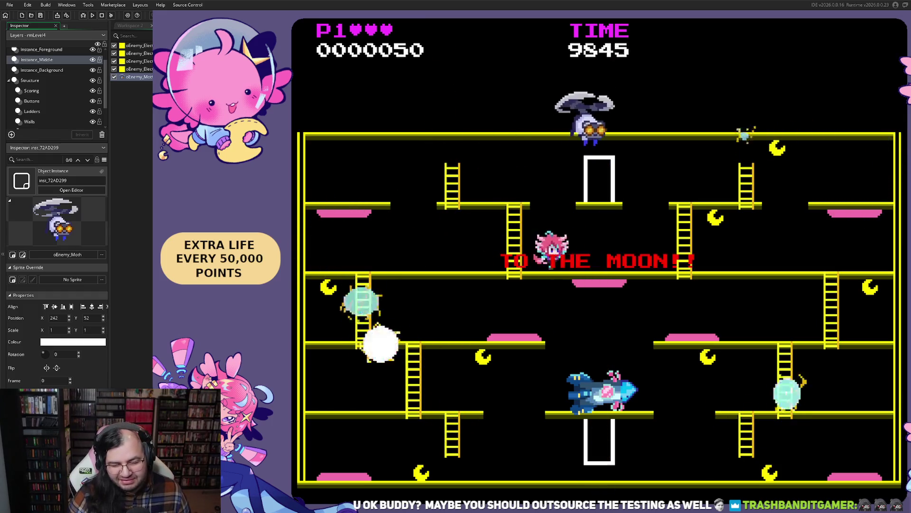
{"action": "key", "text": "Up"}
{"action": "key", "text": "Right"}
{"action": "key", "text": "Right"}
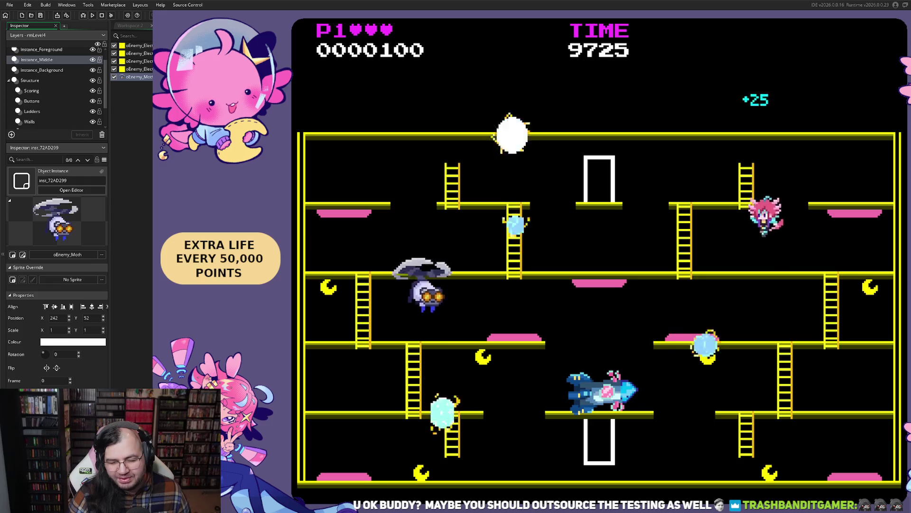
{"action": "key", "text": "Right"}
{"action": "key", "text": "Left"}
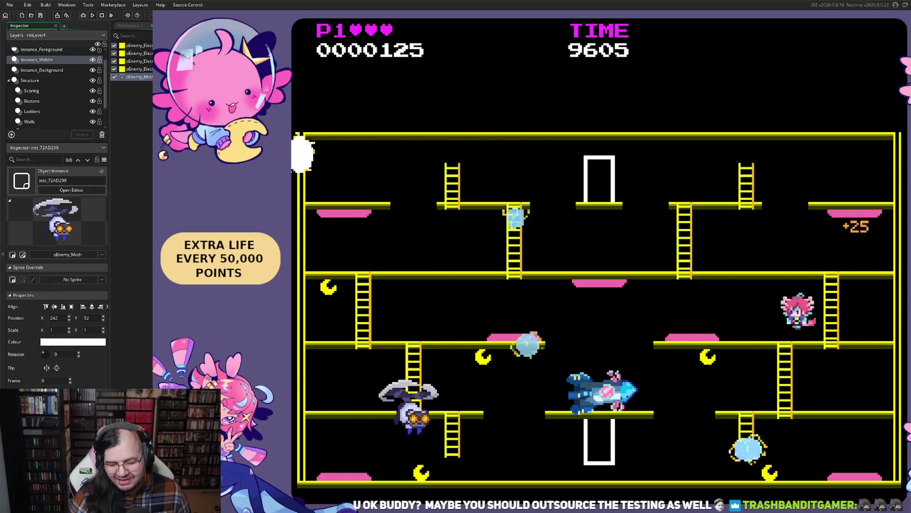
Jump to defeat several enemies, then climb down to the lower floor.
{"action": "key", "text": "Right"}
{"action": "key", "text": "Left"}
{"action": "key", "text": "Right"}
{"action": "key", "text": "Down"}
{"action": "key", "text": "Left"}
{"action": "key", "text": "Right"}
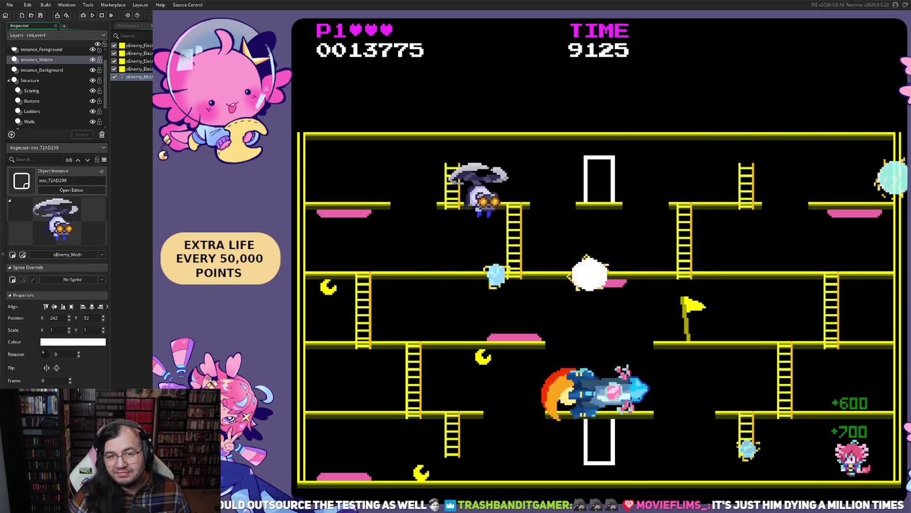
Run along the bottom floor and climb the ladder, peaking at 32,625 points.
{"action": "key", "text": "Left"}
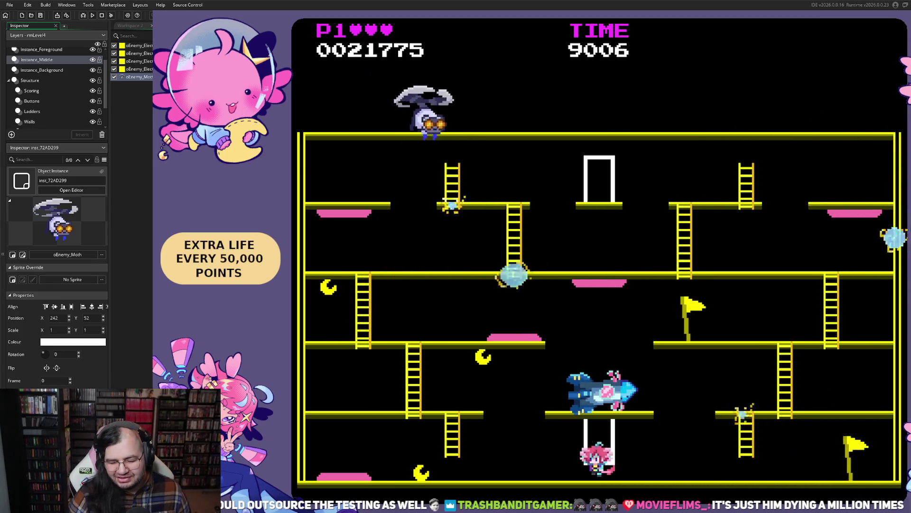
{"action": "key", "text": "Left"}
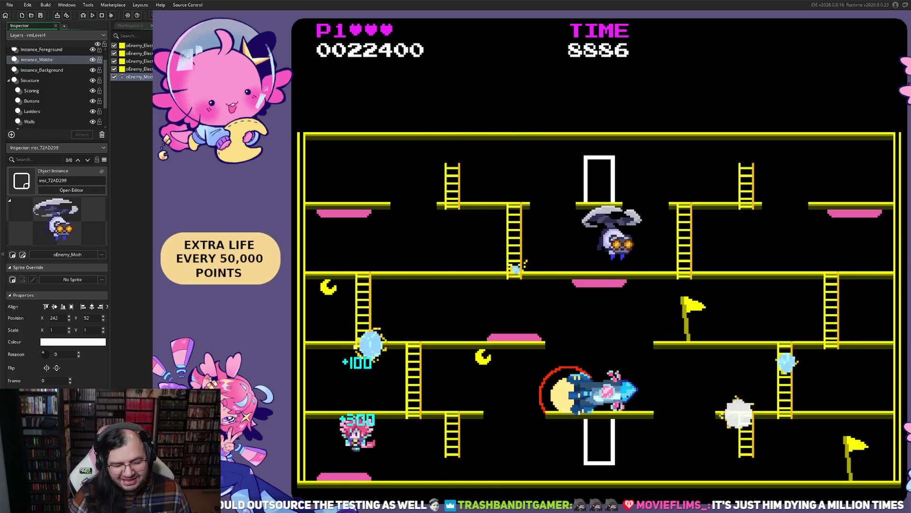
{"action": "key", "text": "Right"}
{"action": "key", "text": "Up"}
{"action": "key", "text": "Right"}
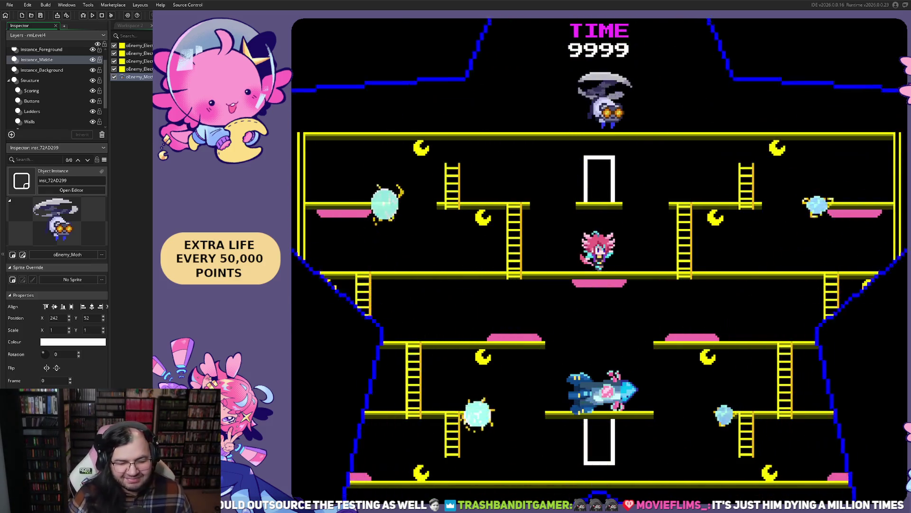
Collect the top-left and top-right moons, then jump to defeat several enemies.
{"action": "key", "text": "Left"}
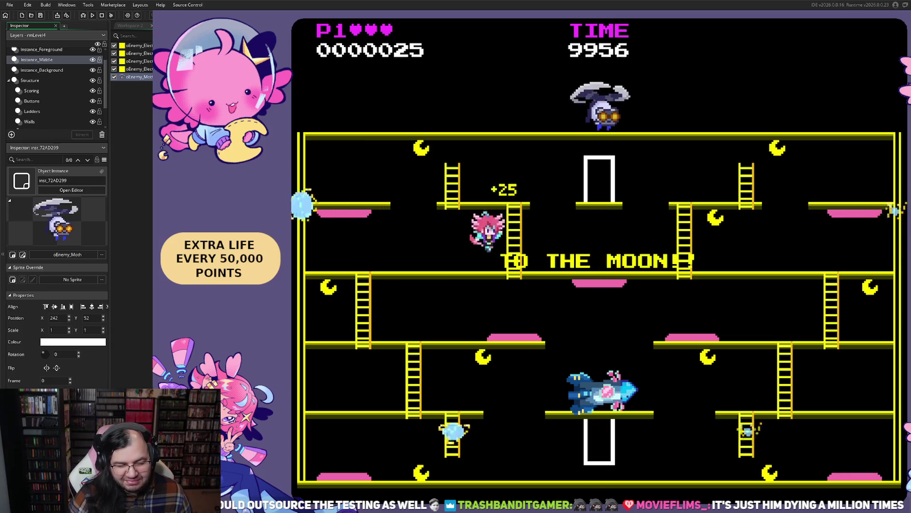
{"action": "key", "text": "Right"}
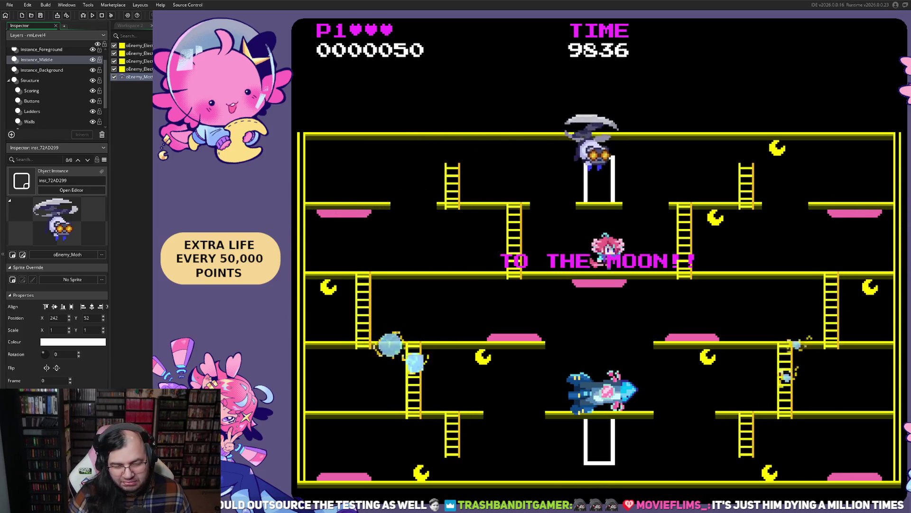
{"action": "key", "text": "space"}
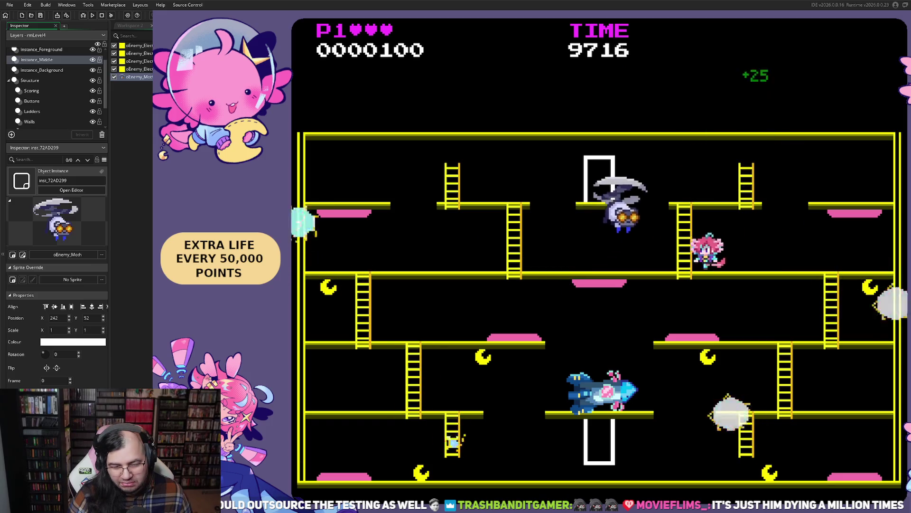
{"action": "key", "text": "Left"}
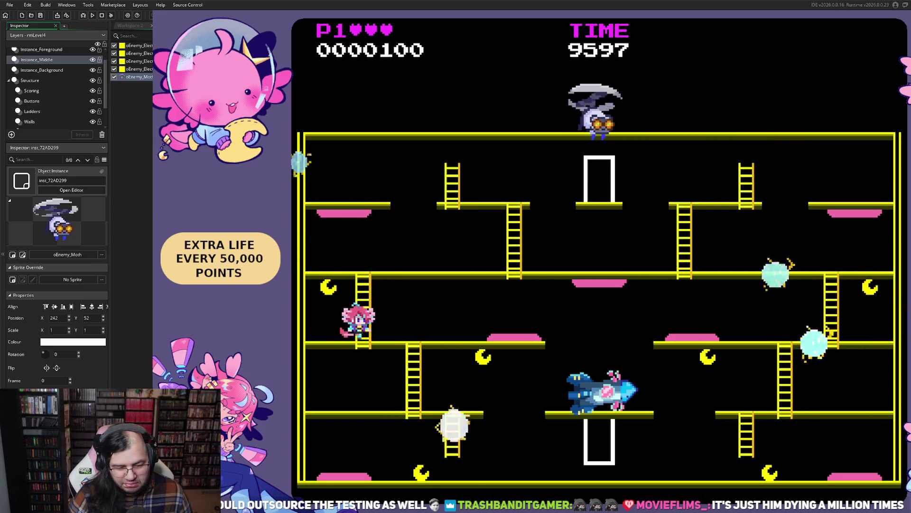
{"action": "key", "text": "Right"}
{"action": "key", "text": "Right"}
{"action": "key", "text": "space"}
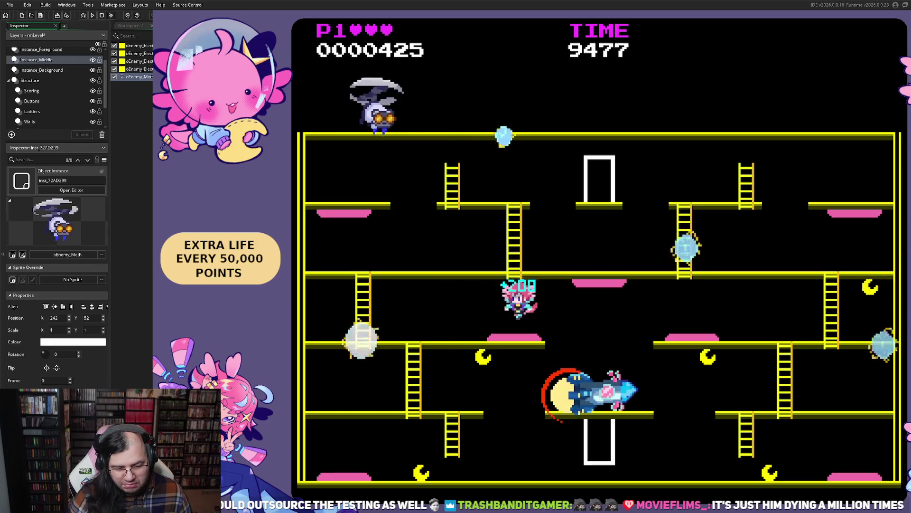
Drop to the bottom floor, run along it, and rise to collect a moon.
{"action": "key", "text": "Down"}
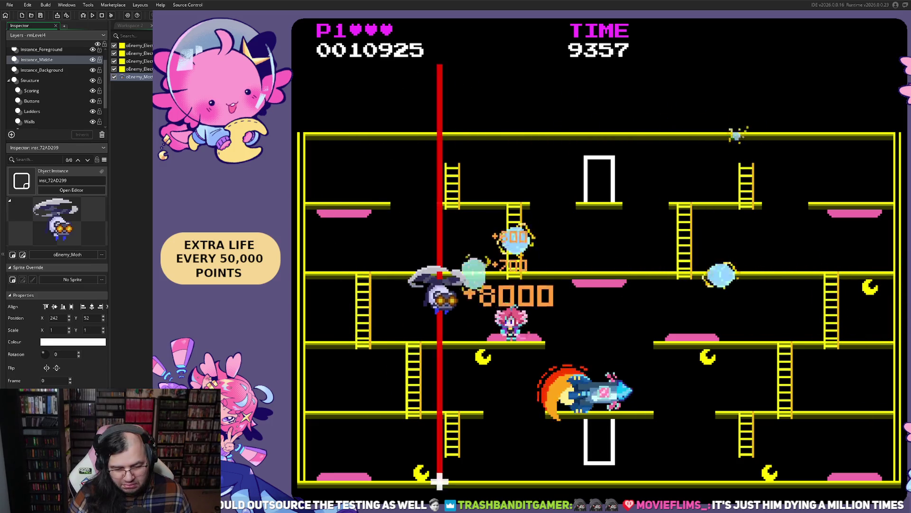
{"action": "key", "text": "Left"}
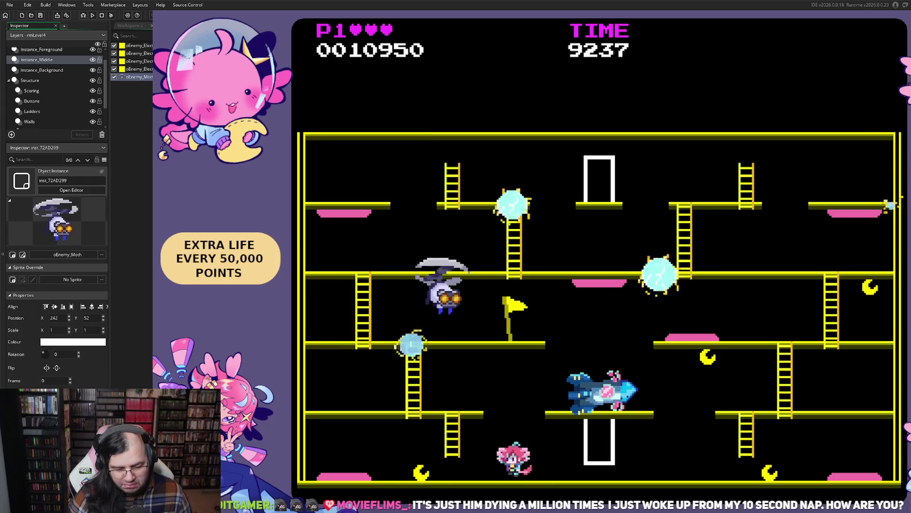
{"action": "key", "text": "Right"}
{"action": "key", "text": "Right"}
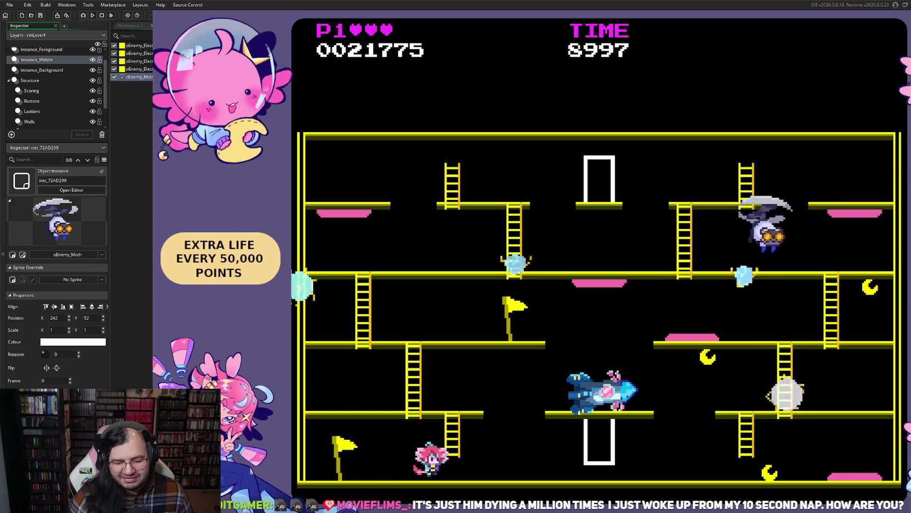
{"action": "key", "text": "Right"}
{"action": "key", "text": "Right"}
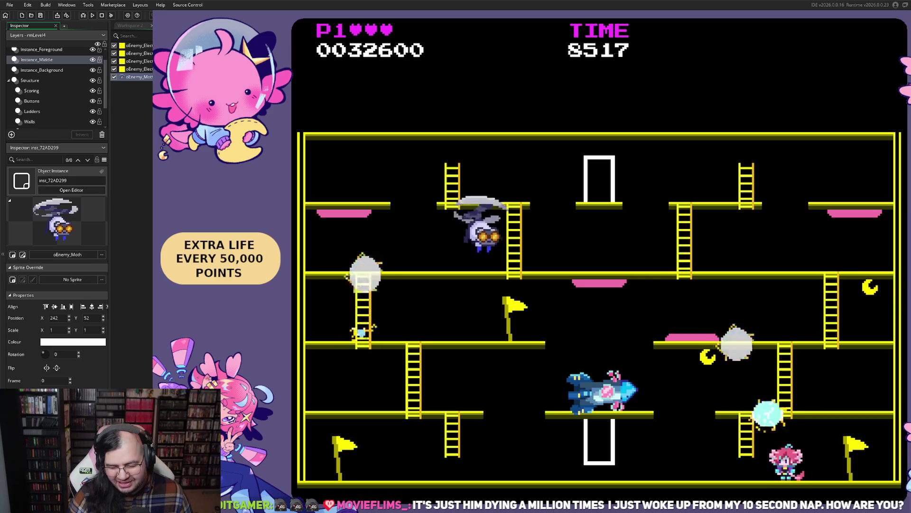
{"action": "key", "text": "space"}
Shuffle along the bottom floor and climb the ladder as the fresh run begins.
{"action": "key", "text": "Right"}
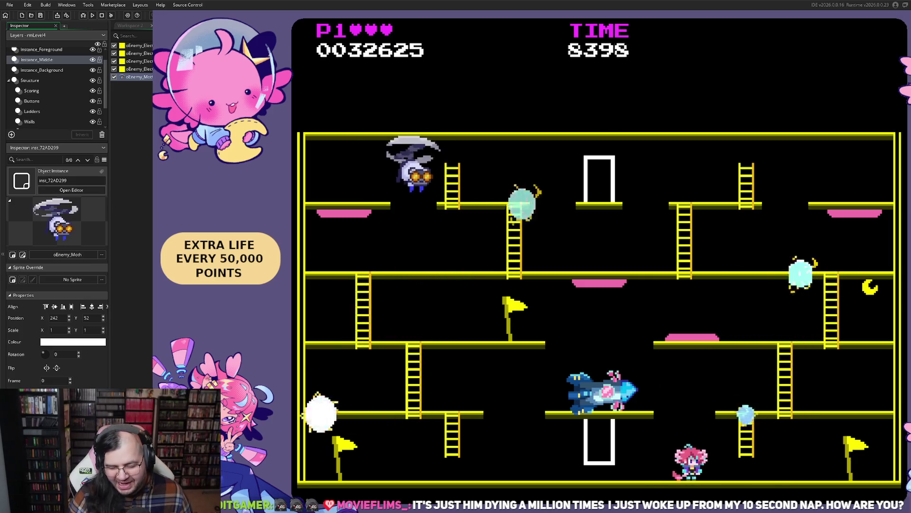
{"action": "key", "text": "Left"}
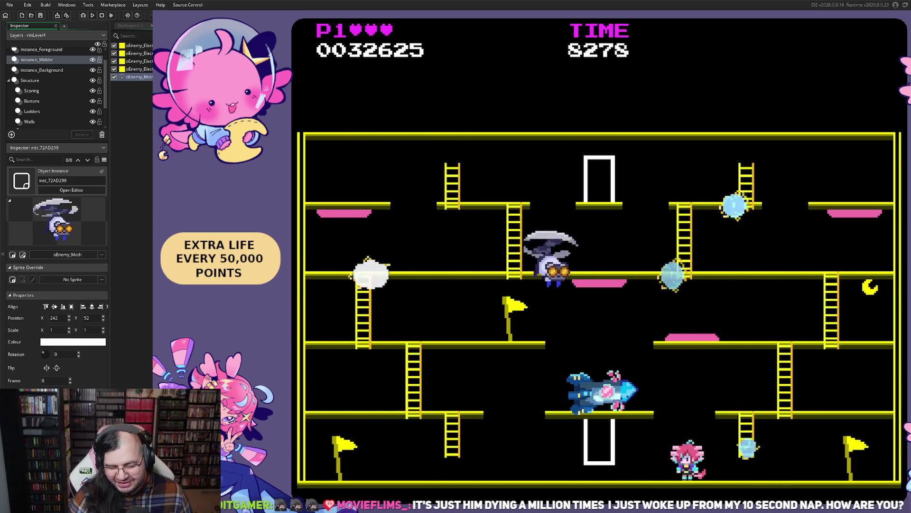
{"action": "key", "text": "Right"}
{"action": "key", "text": "Right"}
{"action": "key", "text": "Up"}
{"action": "key", "text": "Left"}
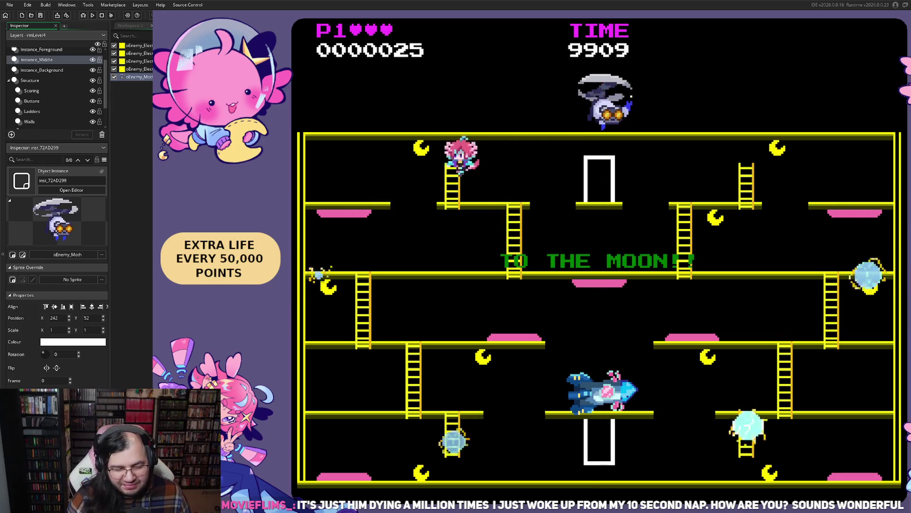
Collect moons while climbing up and back down the right ladder.
{"action": "key", "text": "Left"}
{"action": "key", "text": "Right"}
{"action": "key", "text": "Up"}
{"action": "key", "text": "Right"}
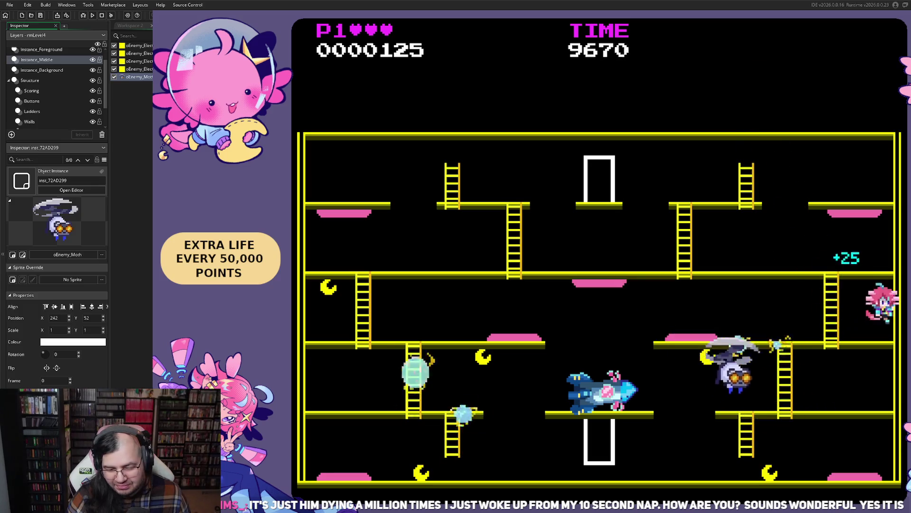
{"action": "key", "text": "Down"}
{"action": "key", "text": "Right"}
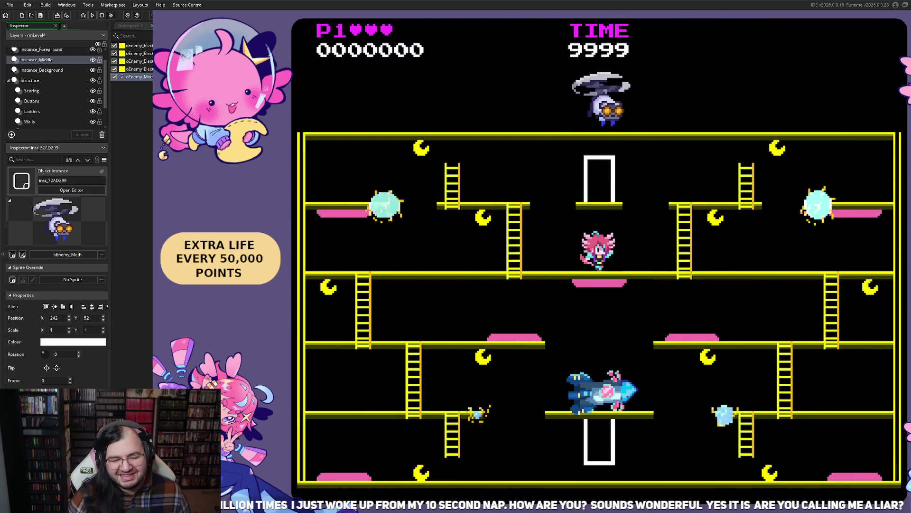
Jump onto the left platform, run across the middle platform, and drop down.
{"action": "key", "text": "Left"}
{"action": "key", "text": "space"}
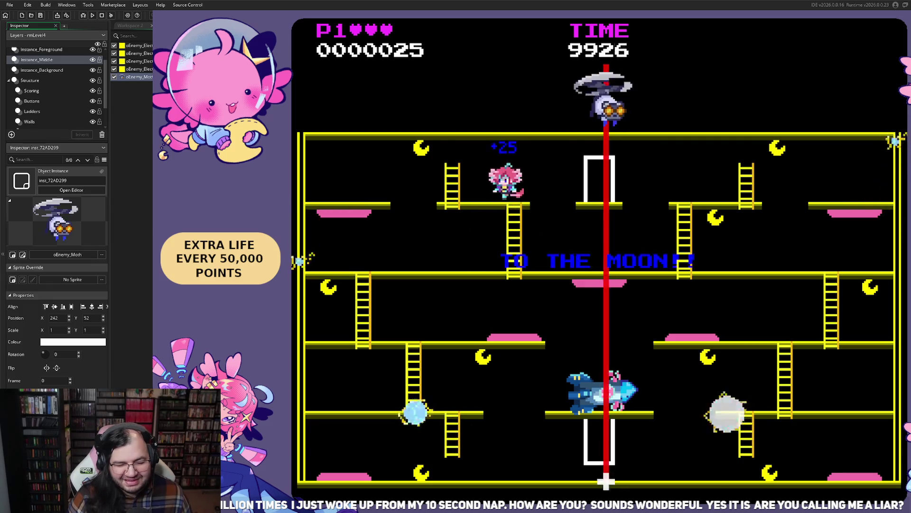
{"action": "key", "text": "Right"}
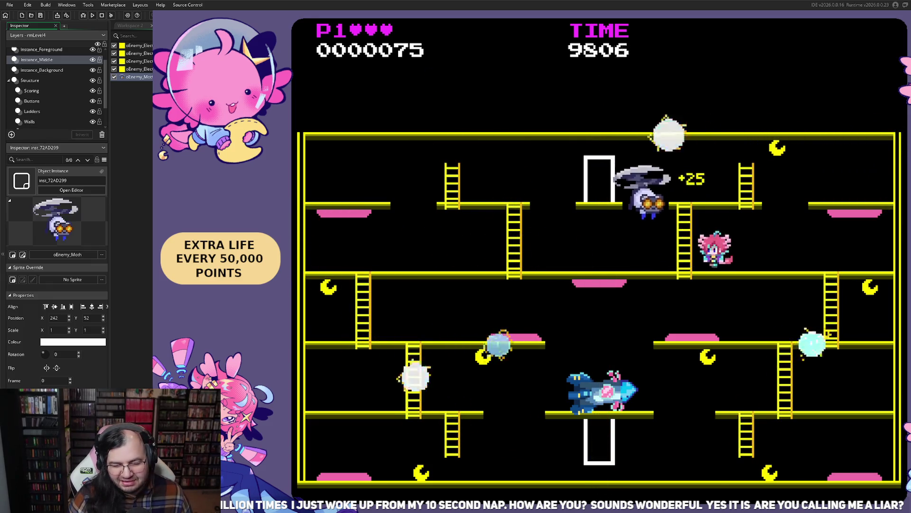
{"action": "key", "text": "Right"}
{"action": "key", "text": "Left"}
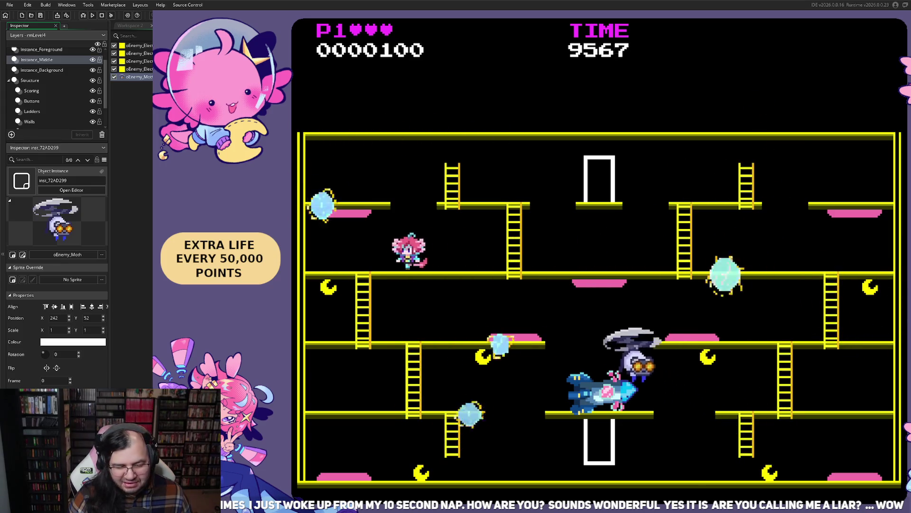
Collect moons, land on enemies on the lower platform, and reach the bottom floor.
{"action": "key", "text": "Left"}
{"action": "key", "text": "Right"}
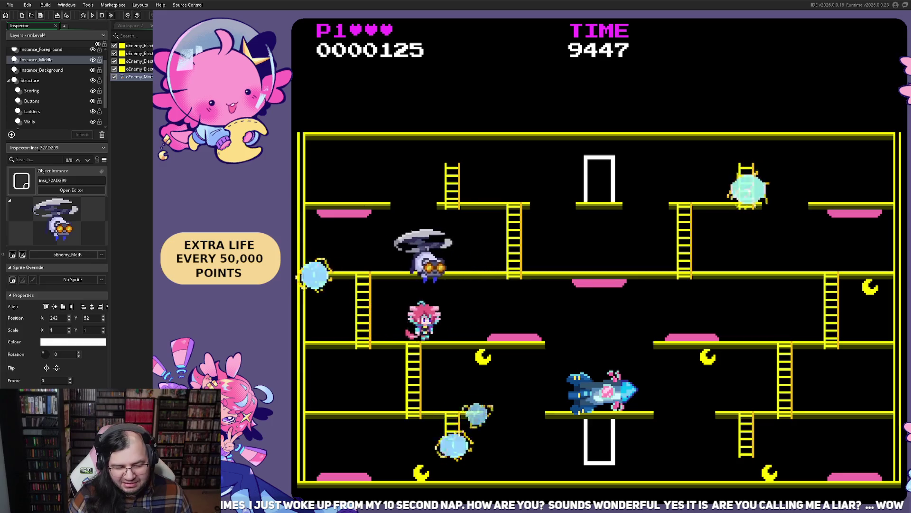
{"action": "key", "text": "Right"}
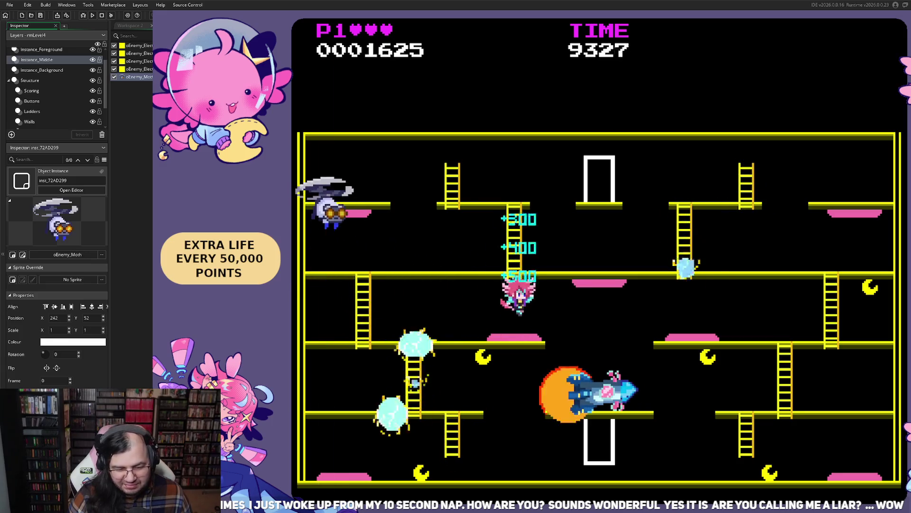
{"action": "key", "text": "Right"}
{"action": "key", "text": "Left"}
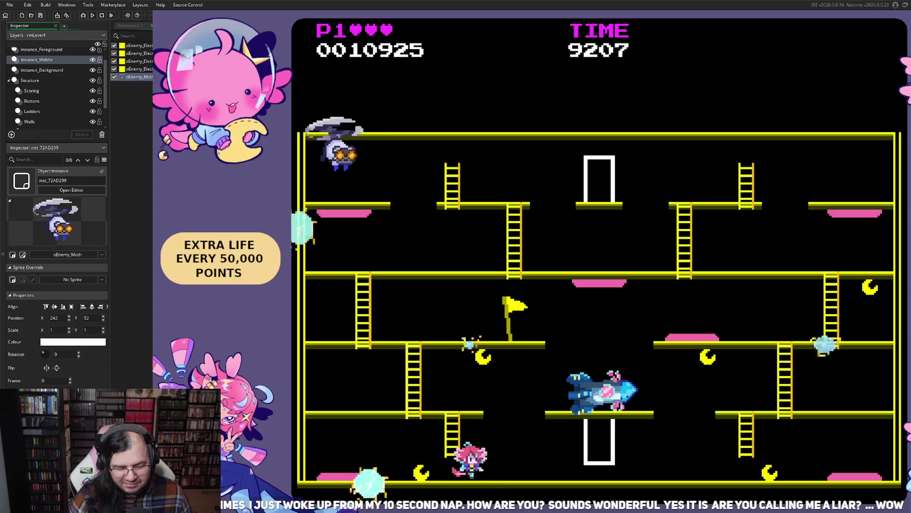
{"action": "key", "text": "Right"}
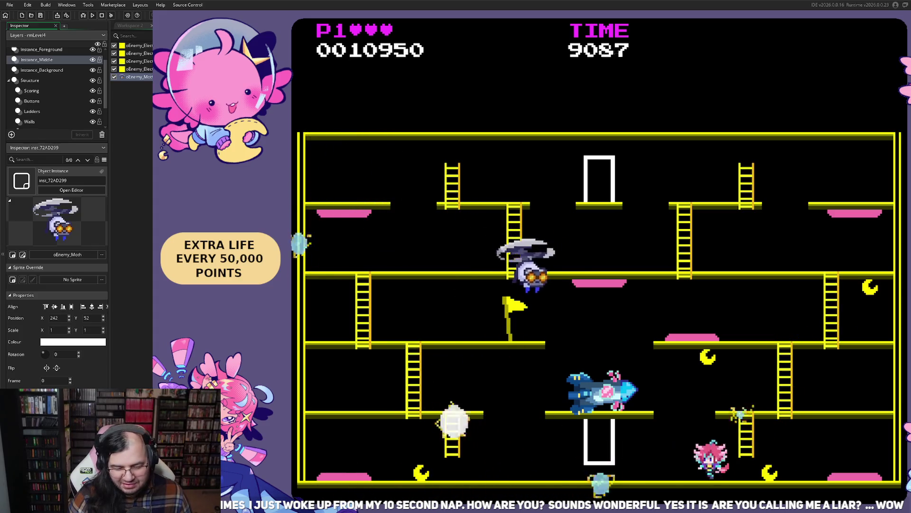
{"action": "key", "text": "Right"}
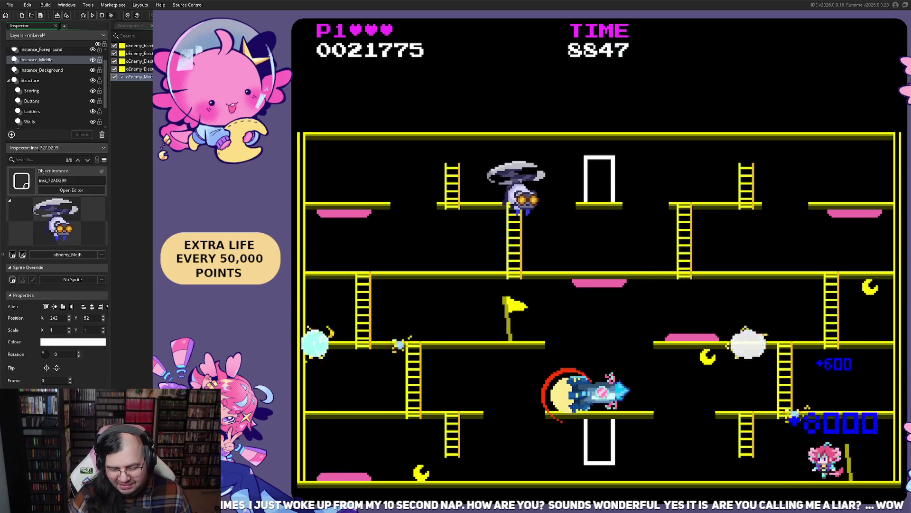
Run the bottom floor, climb to the middle floor, and jump above the rocket floor.
{"action": "key", "text": "Left"}
{"action": "key", "text": "Left"}
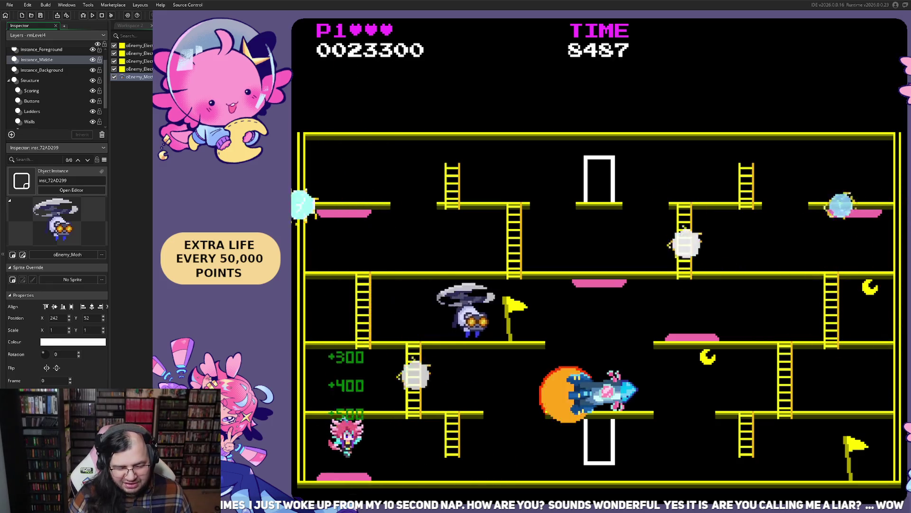
{"action": "key", "text": "Right"}
{"action": "key", "text": "Up"}
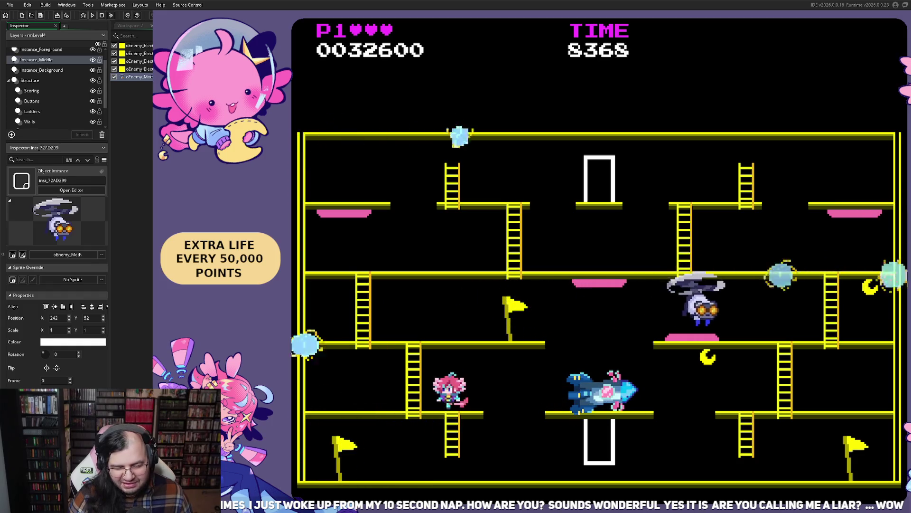
{"action": "key", "text": "Left"}
{"action": "key", "text": "Right"}
{"action": "key", "text": "Right"}
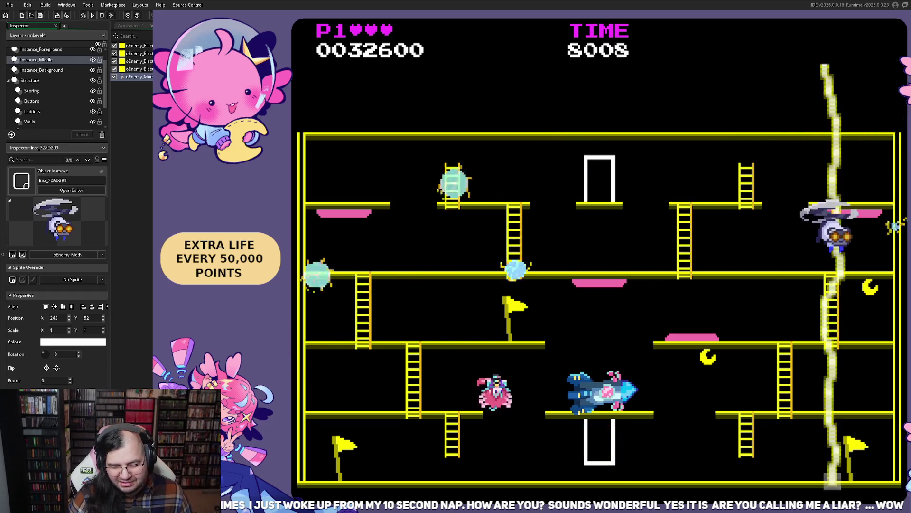
{"action": "key", "text": "space"}
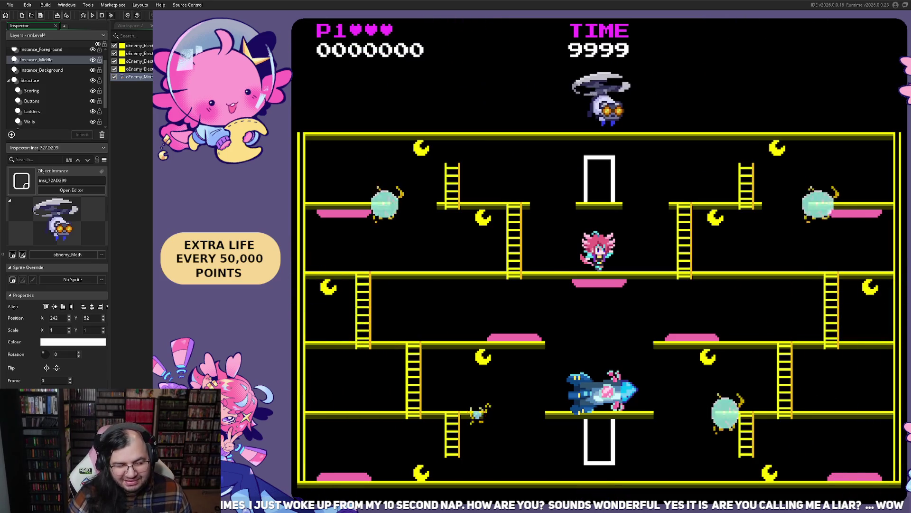
Collect the moons near the start, then drop lower along the platform.
{"action": "key", "text": "Left"}
{"action": "key", "text": "Up"}
{"action": "key", "text": "Down"}
{"action": "key", "text": "Right"}
{"action": "key", "text": "Left"}
{"action": "key", "text": "Down"}
{"action": "key", "text": "Right"}
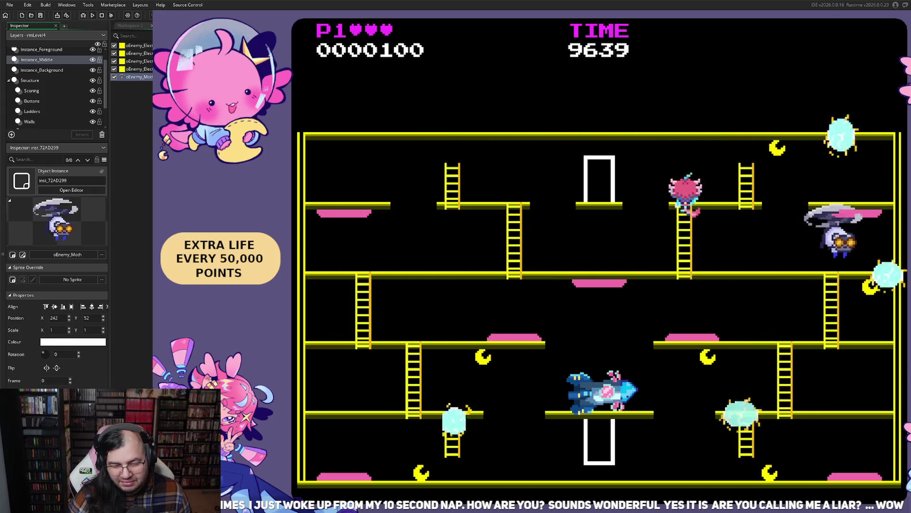
Grab a moon and climb down two ladders to the lower platform.
{"action": "key", "text": "Right"}
{"action": "key", "text": "Left"}
{"action": "key", "text": "Down"}
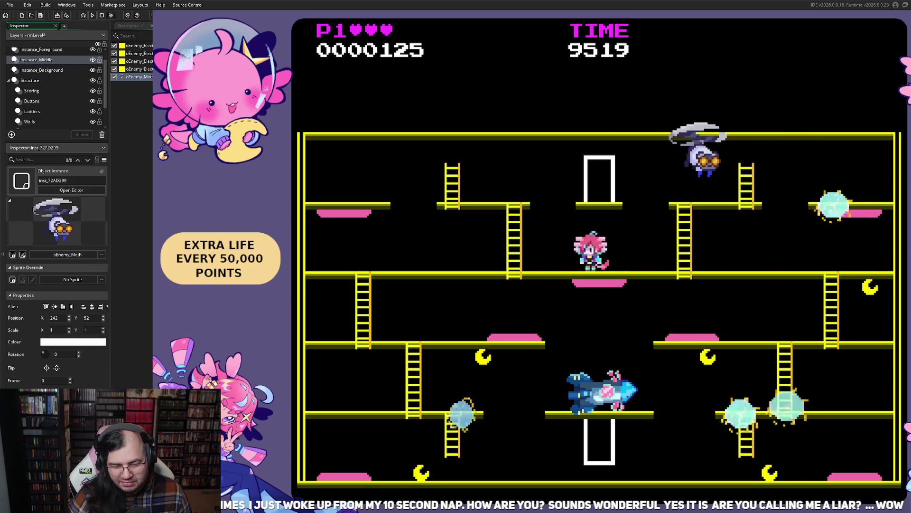
{"action": "key", "text": "Left"}
{"action": "key", "text": "Down"}
{"action": "key", "text": "Right"}
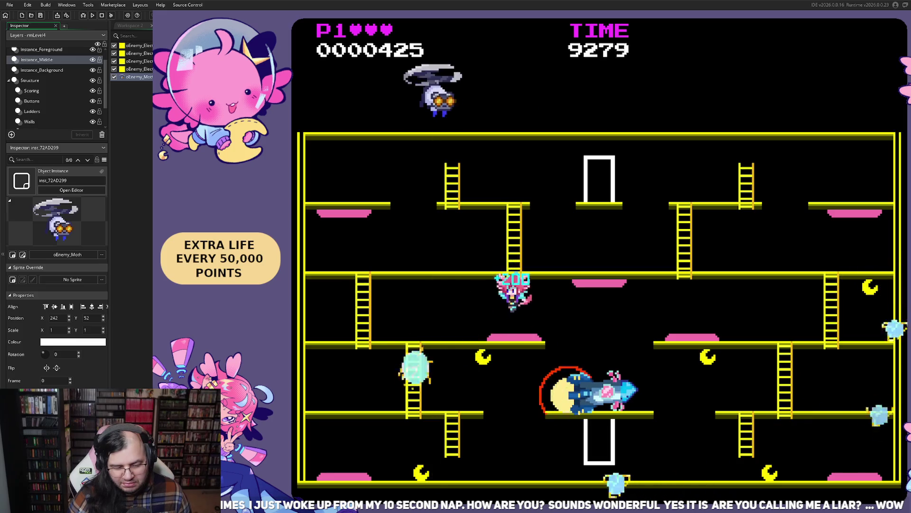
Drop to the bottom floor and run it, then collect the upper-left moons.
{"action": "key", "text": "Right"}
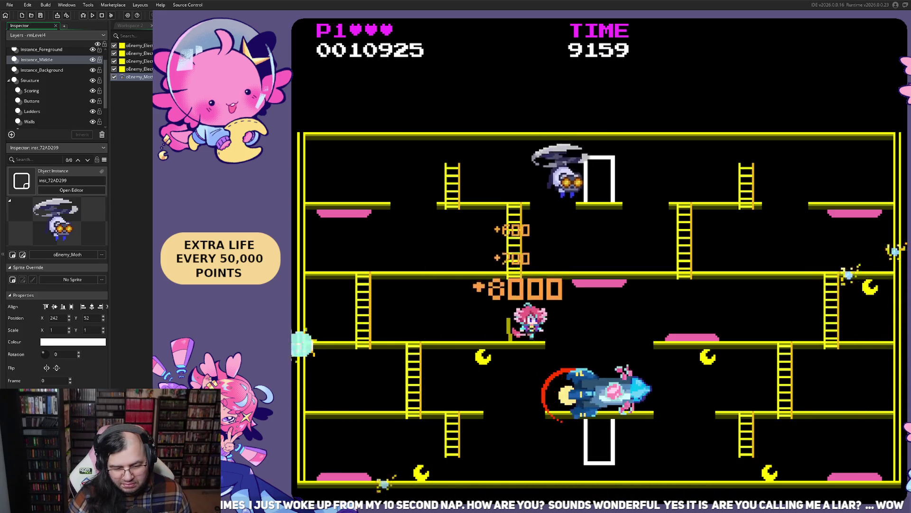
{"action": "key", "text": "Left"}
{"action": "key", "text": "Left"}
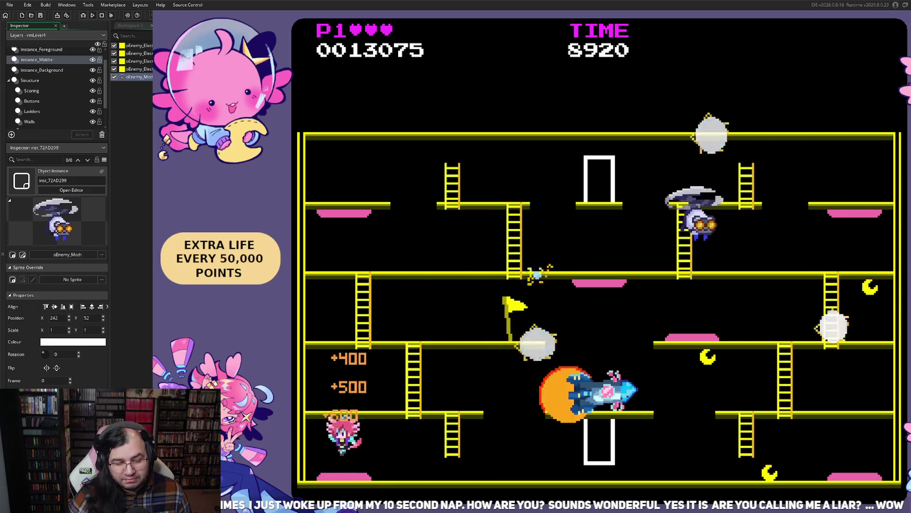
{"action": "key", "text": "Right"}
{"action": "key", "text": "Right"}
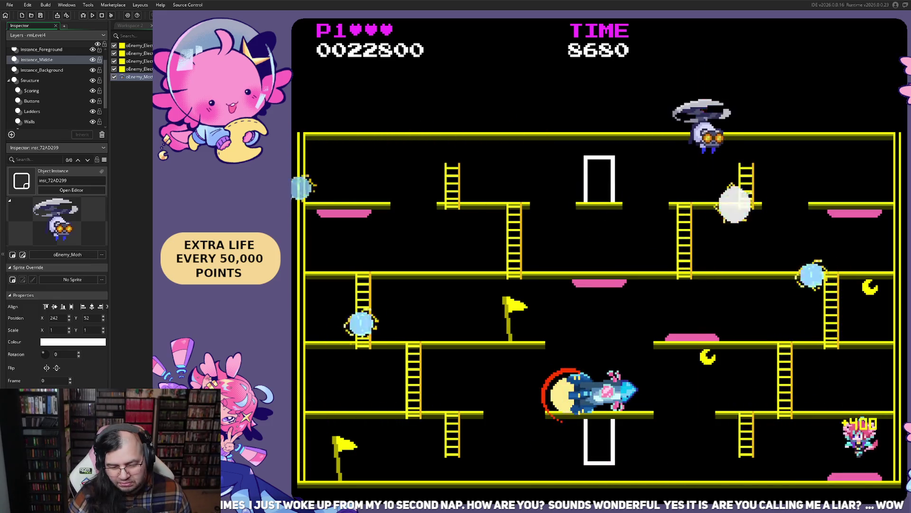
{"action": "key", "text": "Left"}
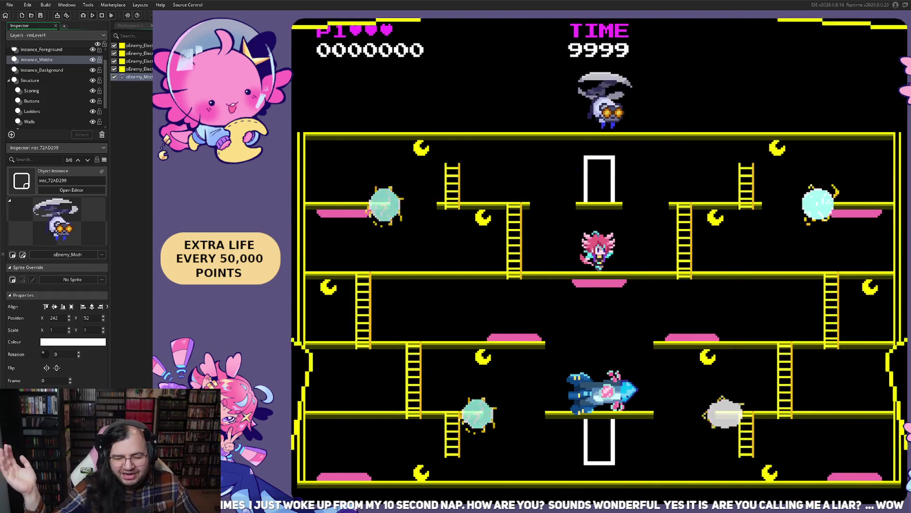
{"action": "key", "text": "Left"}
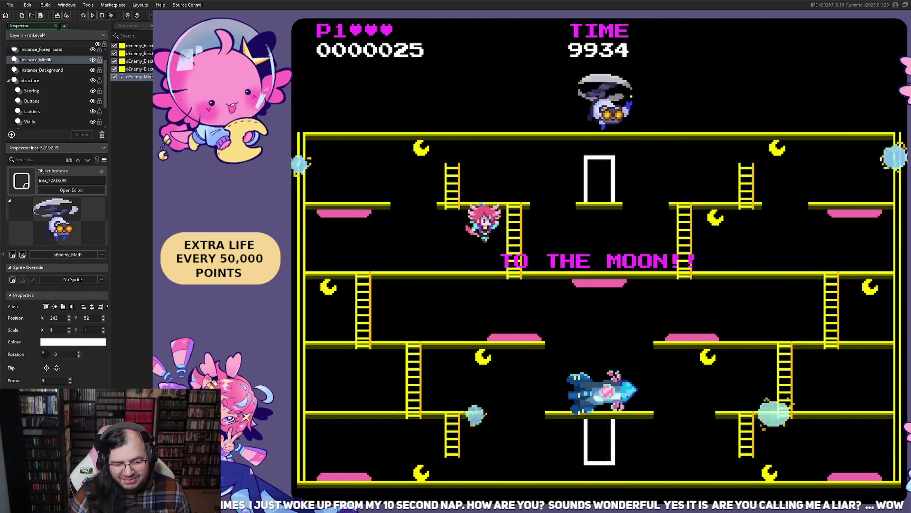
{"action": "key", "text": "Right"}
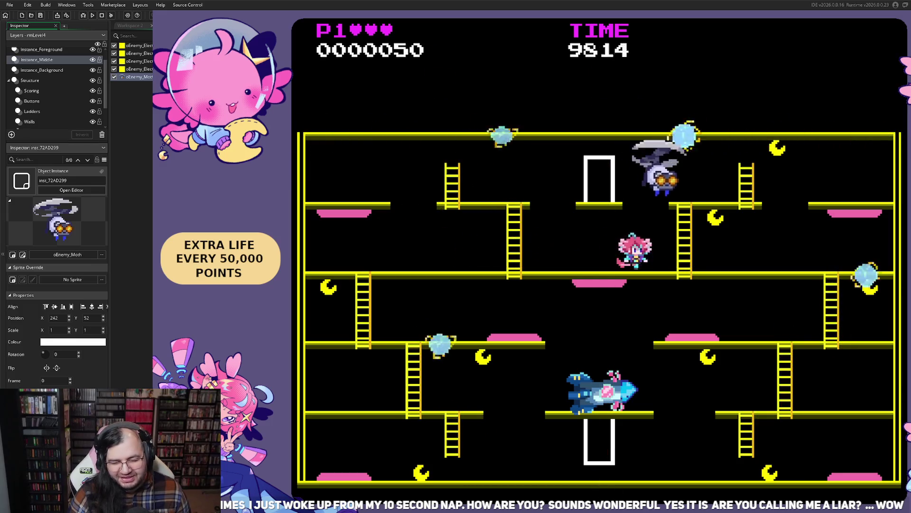
Step down onto the blue rocket and drop to the bottom floor, ending at 13,075.
{"action": "key", "text": "Left"}
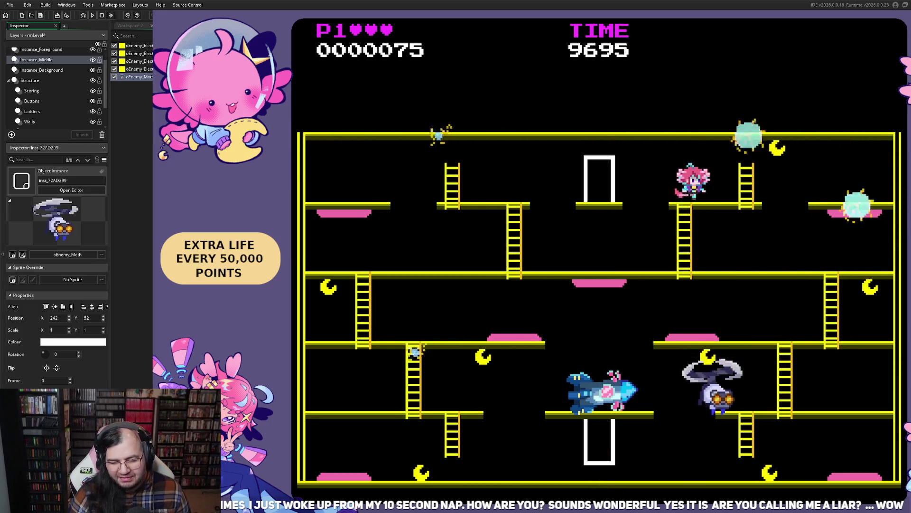
{"action": "key", "text": "Right"}
{"action": "key", "text": "Right"}
{"action": "key", "text": "Left"}
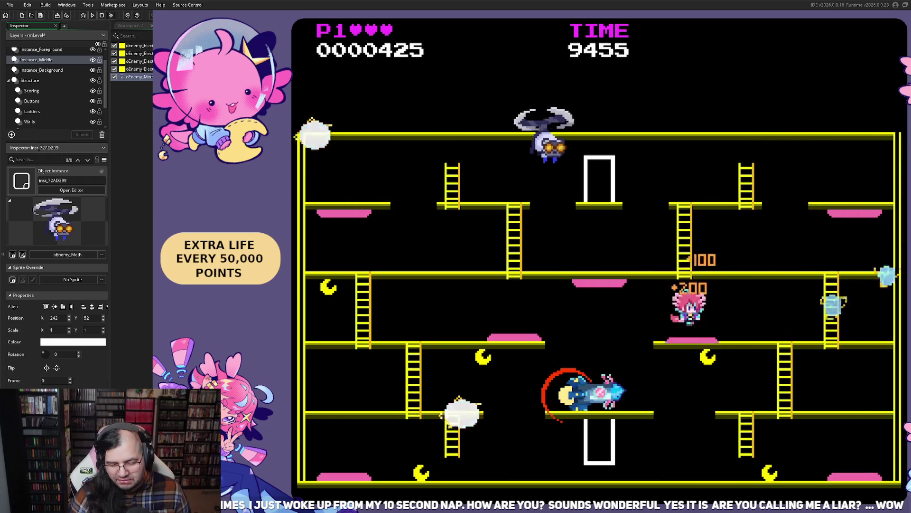
{"action": "key", "text": "Left"}
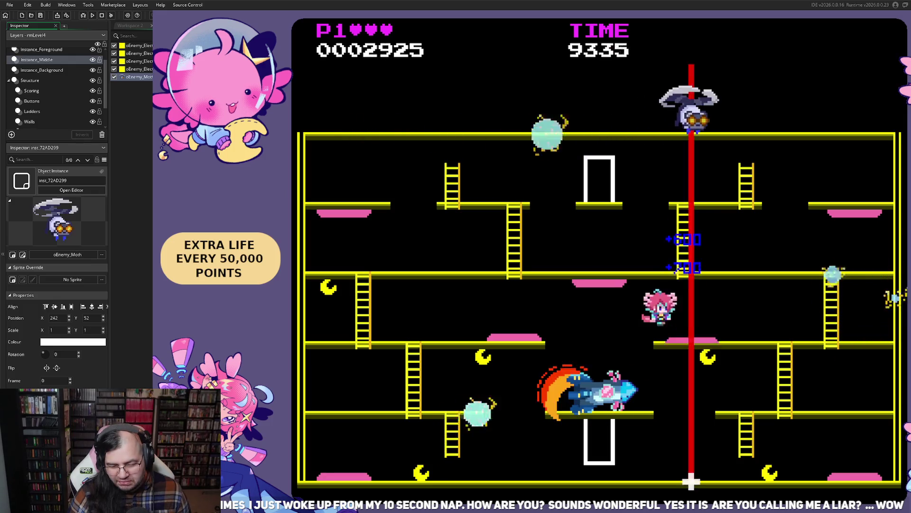
{"action": "key", "text": "Right"}
{"action": "key", "text": "Left"}
{"action": "key", "text": "Left"}
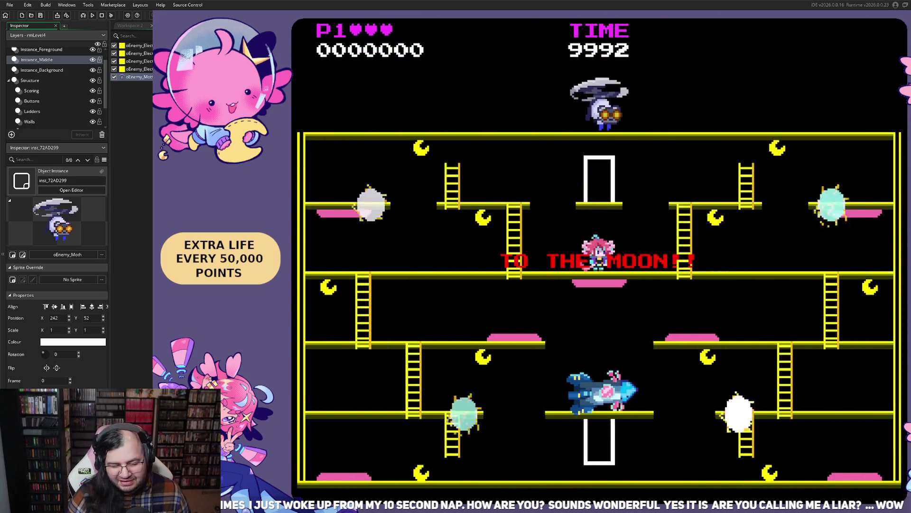
Pause with Escape, choose Retry, and head toward the upper-left moons in the new run.
{"action": "key", "text": "Escape"}
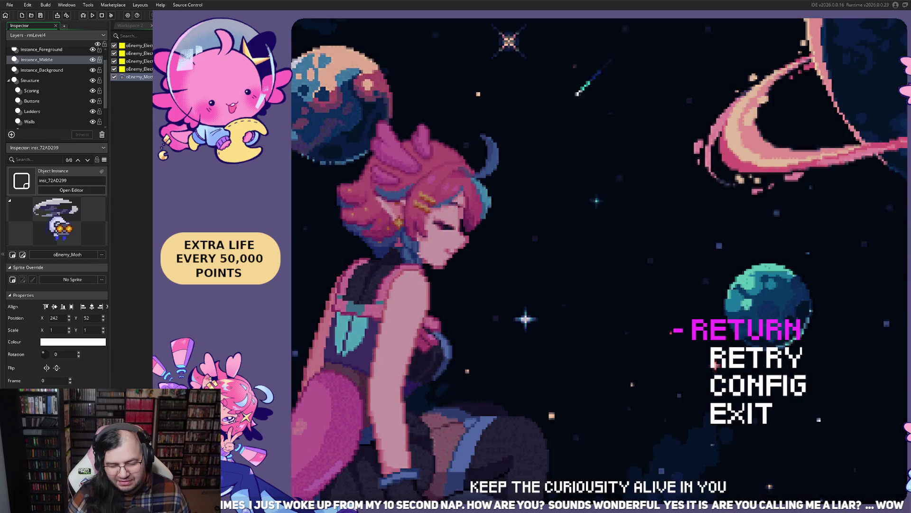
{"action": "key", "text": "Return"}
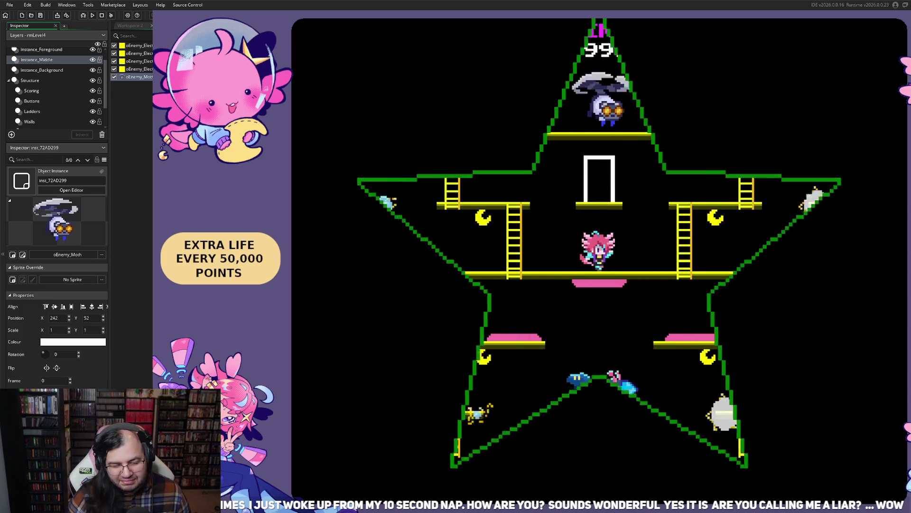
{"action": "key", "text": "Left"}
Descend from the middle floor to the lower floor, collecting a moon along the way.
{"action": "key", "text": "Down"}
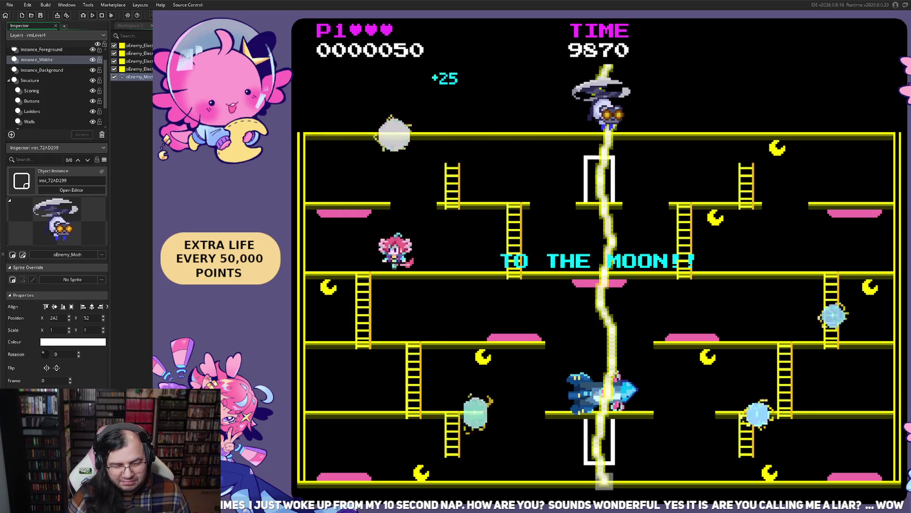
{"action": "key", "text": "Right"}
{"action": "key", "text": "Right"}
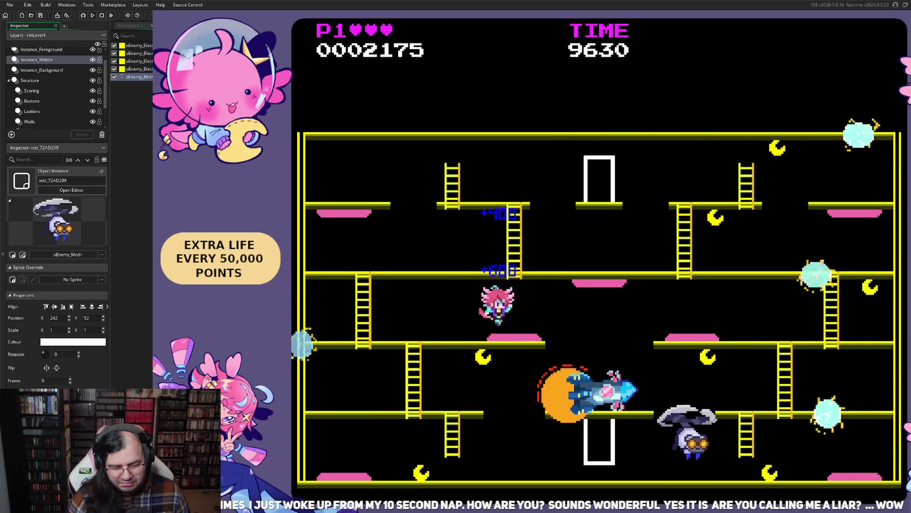
{"action": "key", "text": "Left"}
{"action": "key", "text": "Down"}
{"action": "key", "text": "Right"}
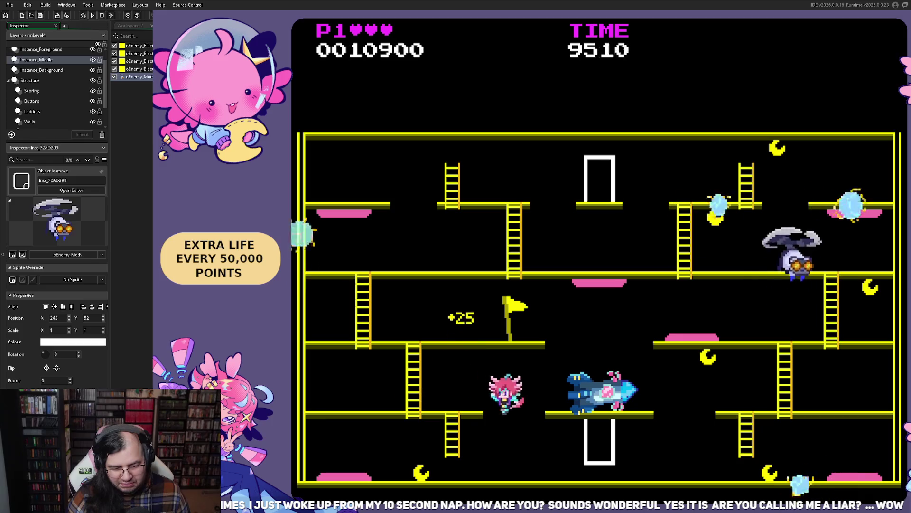
{"action": "key", "text": "Left"}
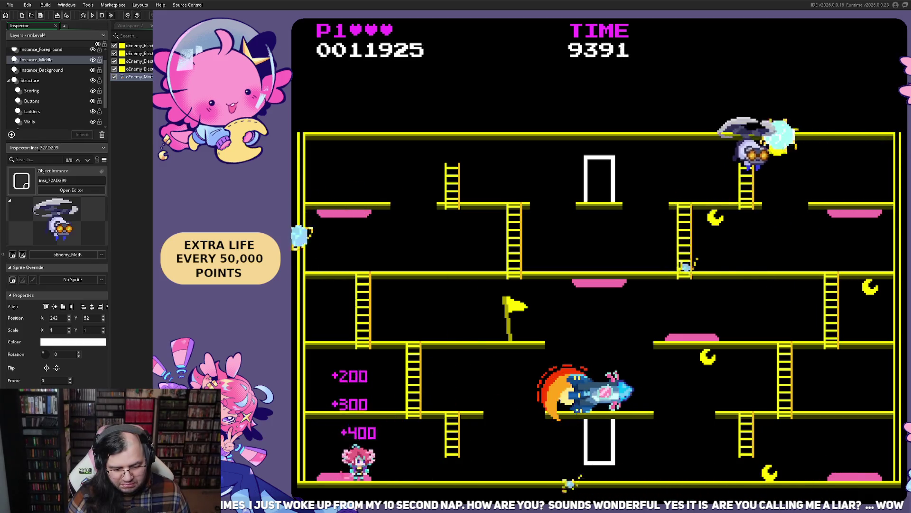
Run to the right end of the bottom floor, then head left and climb the ladder.
{"action": "key", "text": "Right"}
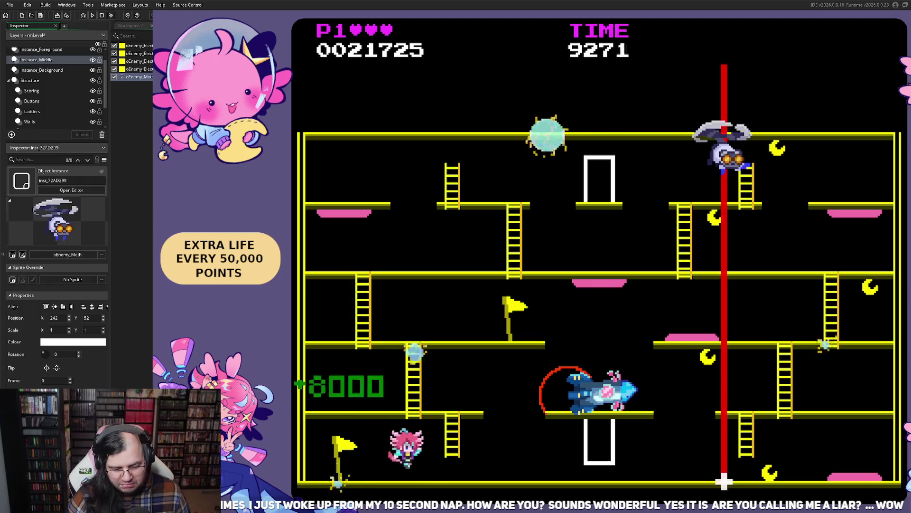
{"action": "key", "text": "Right"}
{"action": "key", "text": "Right"}
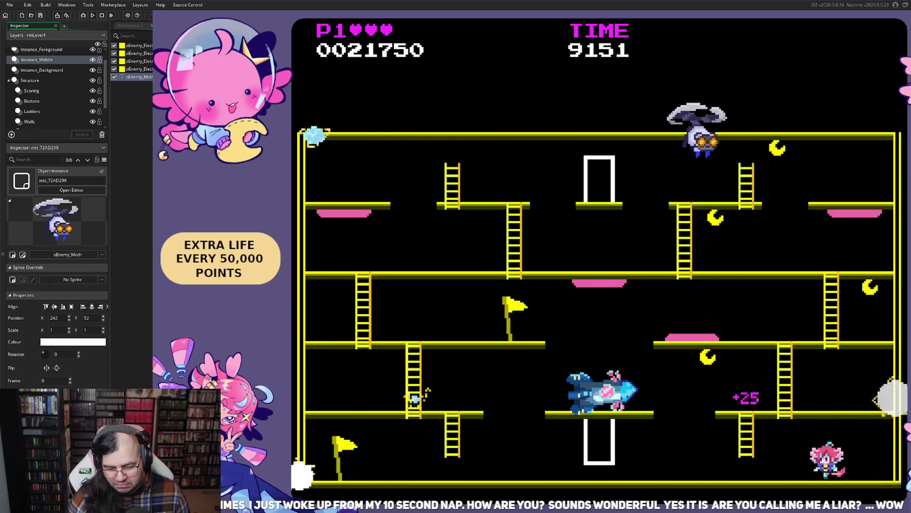
{"action": "key", "text": "Right"}
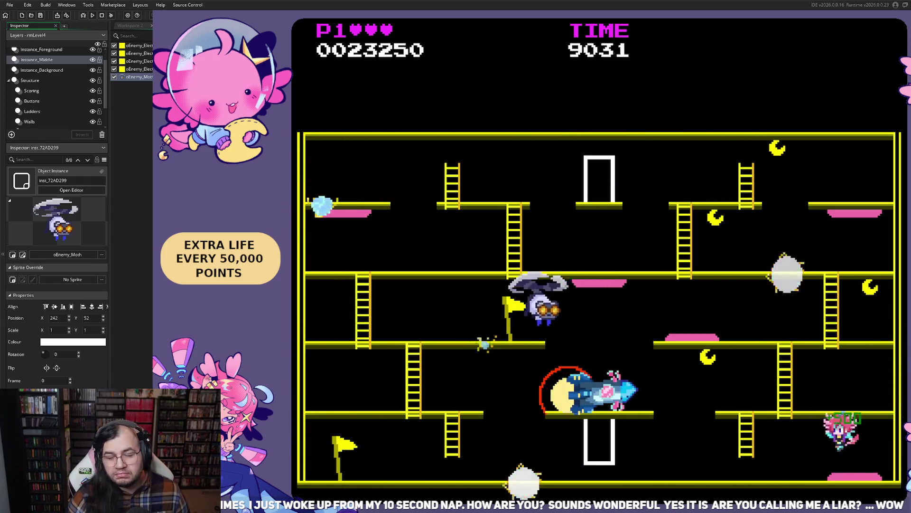
{"action": "key", "text": "Left"}
{"action": "key", "text": "Up"}
{"action": "key", "text": "Left"}
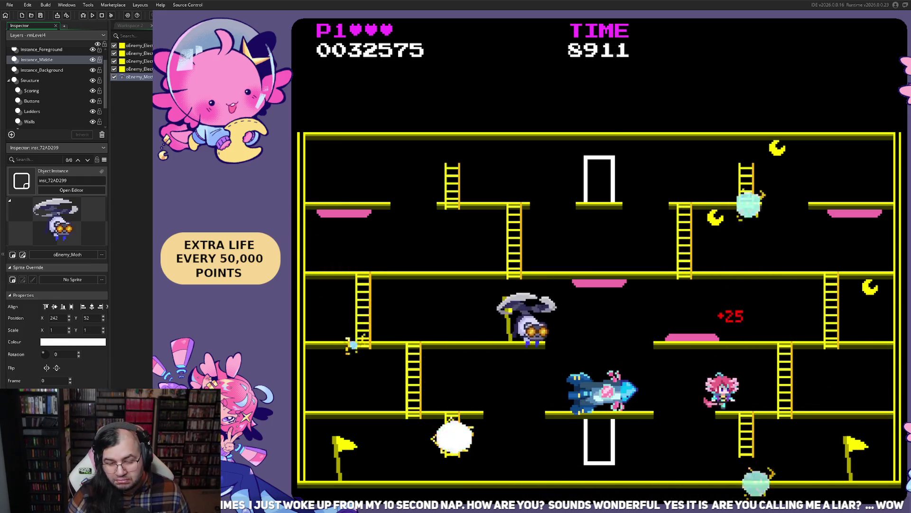
{"action": "key", "text": "space"}
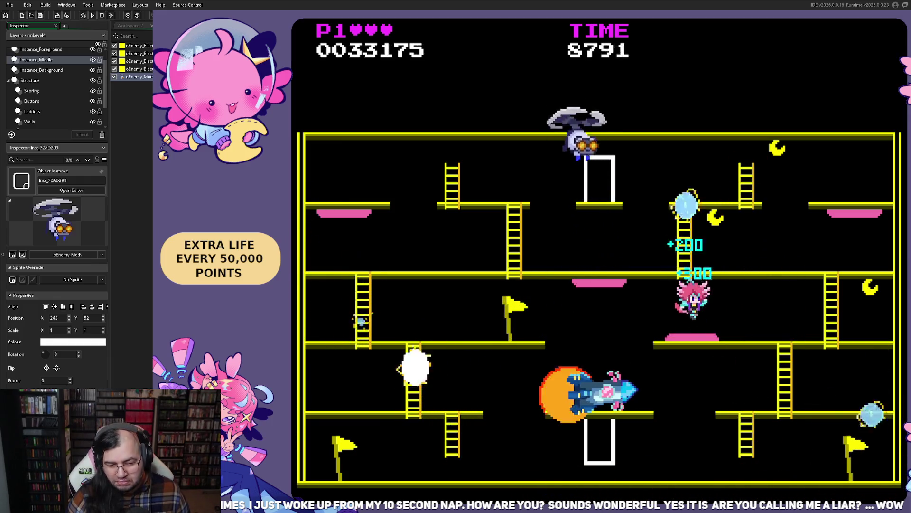
Climb the right ladder to the upper floor, then move left and climb back down.
{"action": "key", "text": "Right"}
{"action": "key", "text": "Up"}
{"action": "key", "text": "Left"}
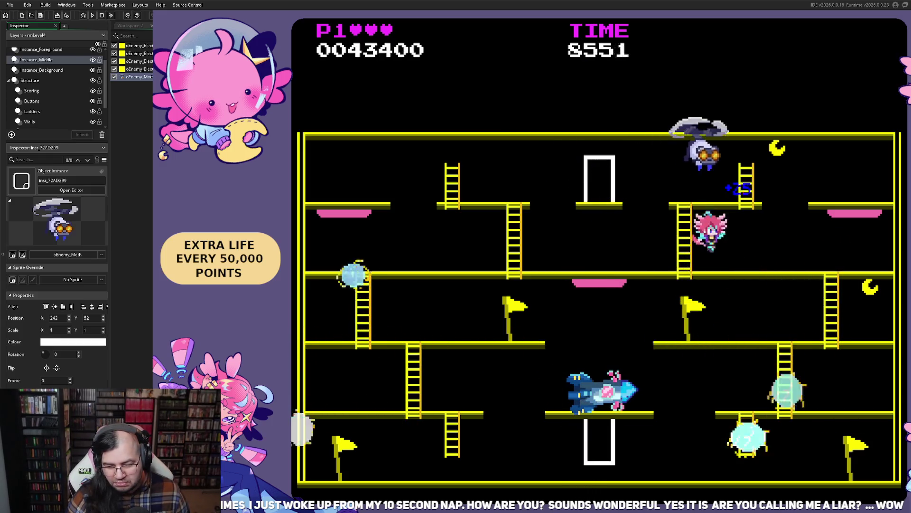
{"action": "key", "text": "Left"}
{"action": "key", "text": "Up"}
{"action": "key", "text": "Left"}
{"action": "key", "text": "Down"}
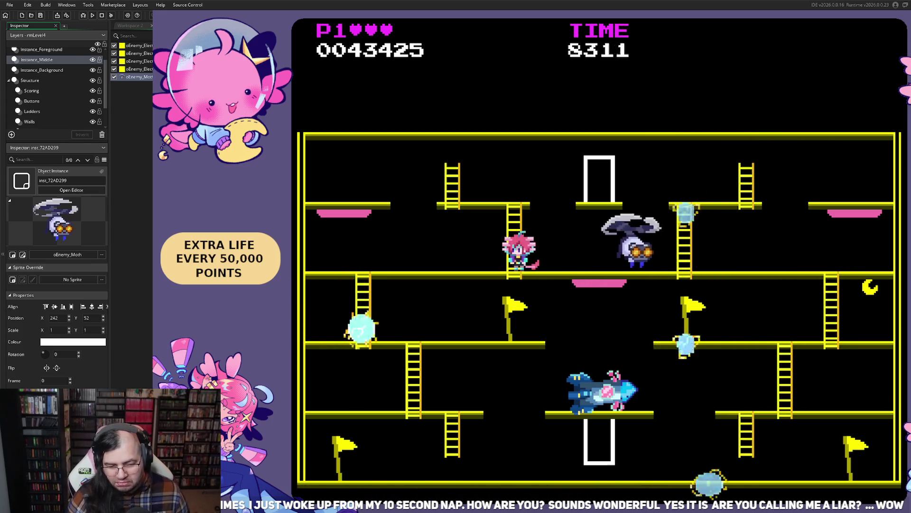
Work along the bottom floor and climb toward the door, peaking at 54,250 points before the level loops.
{"action": "key", "text": "Right"}
{"action": "key", "text": "Left"}
{"action": "key", "text": "Up"}
{"action": "key", "text": "Left"}
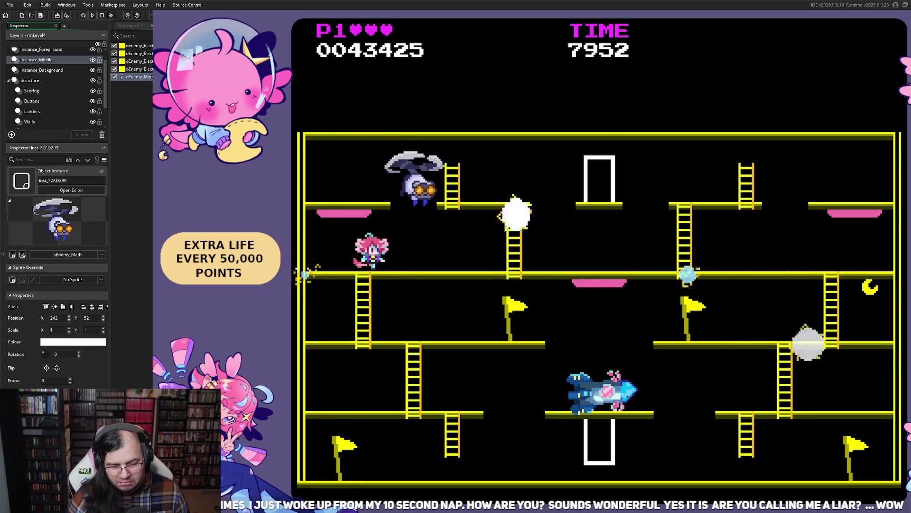
{"action": "key", "text": "Right"}
{"action": "key", "text": "Up"}
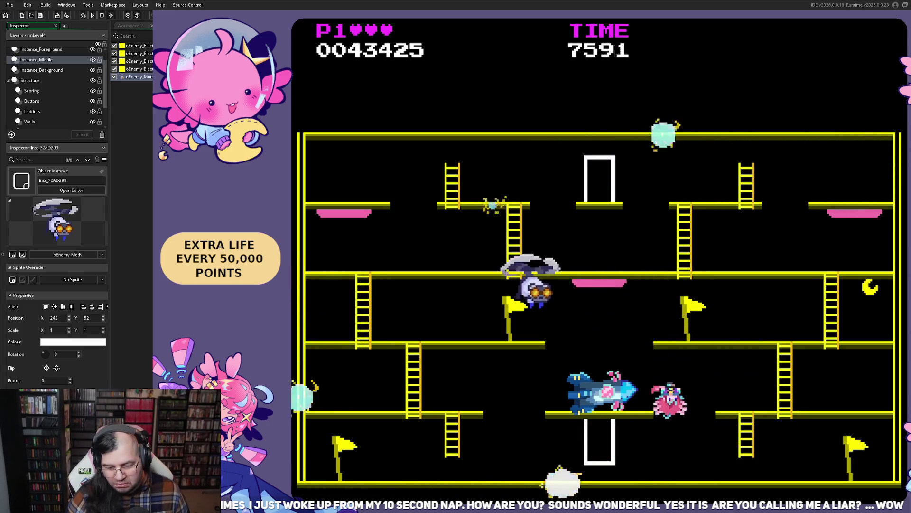
{"action": "key", "text": "Right"}
{"action": "key", "text": "Left"}
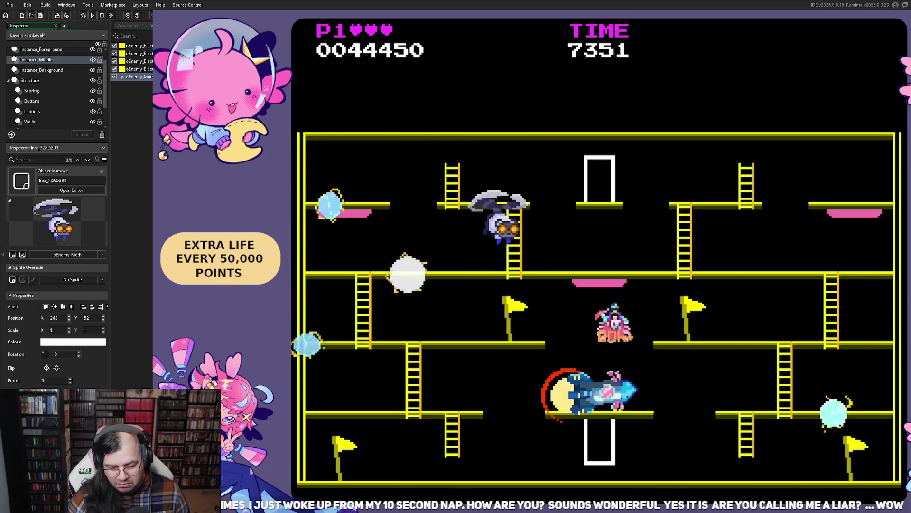
{"action": "key", "text": "Right"}
{"action": "key", "text": "Right"}
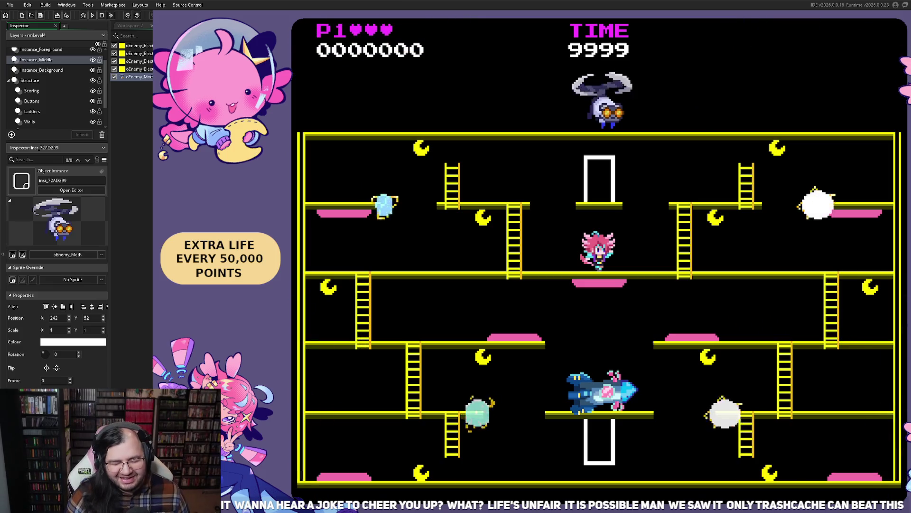
Climb to the upper-left floor, then work back down the ladders, reaching 100 points before the restart.
{"action": "key", "text": "Left"}
{"action": "key", "text": "Up"}
{"action": "key", "text": "Left"}
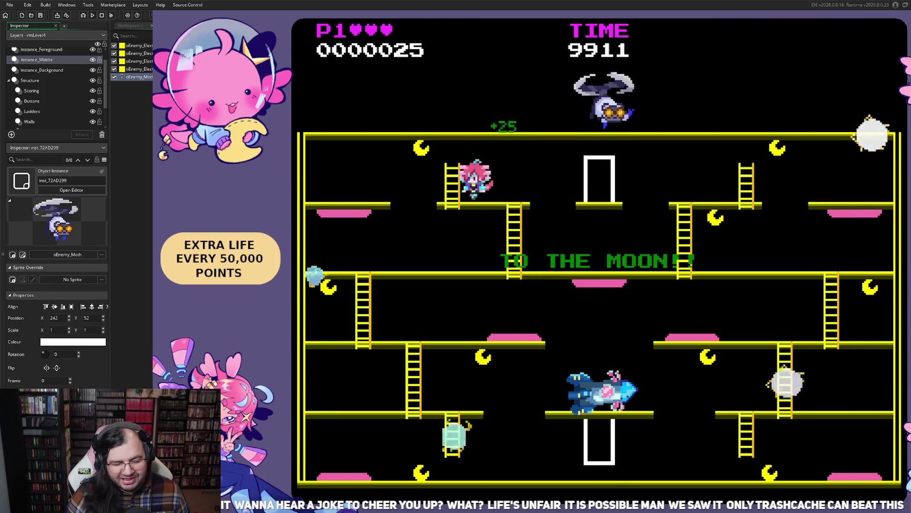
{"action": "key", "text": "Right"}
{"action": "key", "text": "Down"}
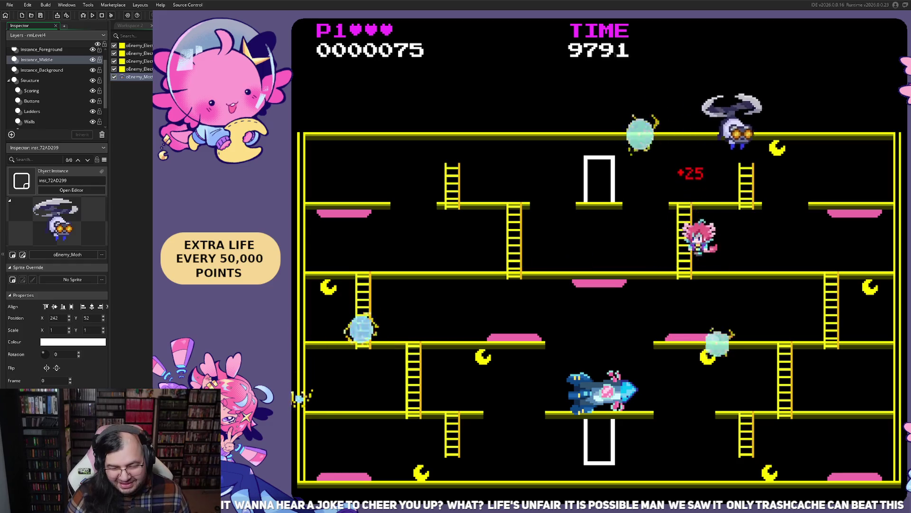
{"action": "key", "text": "Left"}
{"action": "key", "text": "Down"}
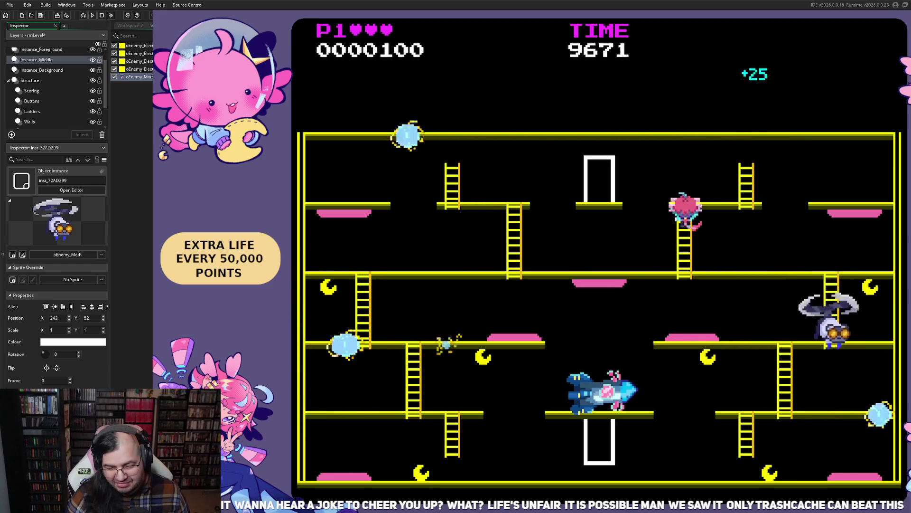
{"action": "key", "text": "Right"}
{"action": "key", "text": "Down"}
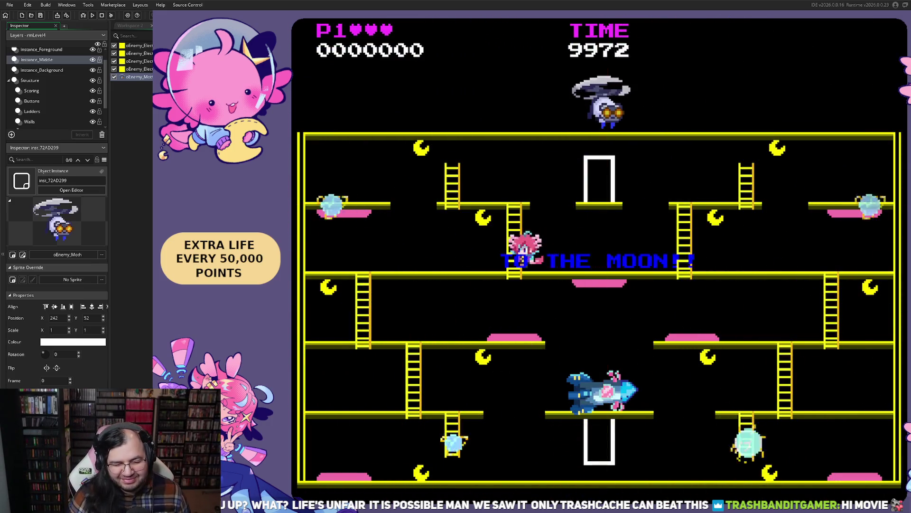
Collect nearby moons around the upper platform for 100 points, then begin the restarted run moving left.
{"action": "key", "text": "Left"}
{"action": "key", "text": "Up"}
{"action": "key", "text": "Right"}
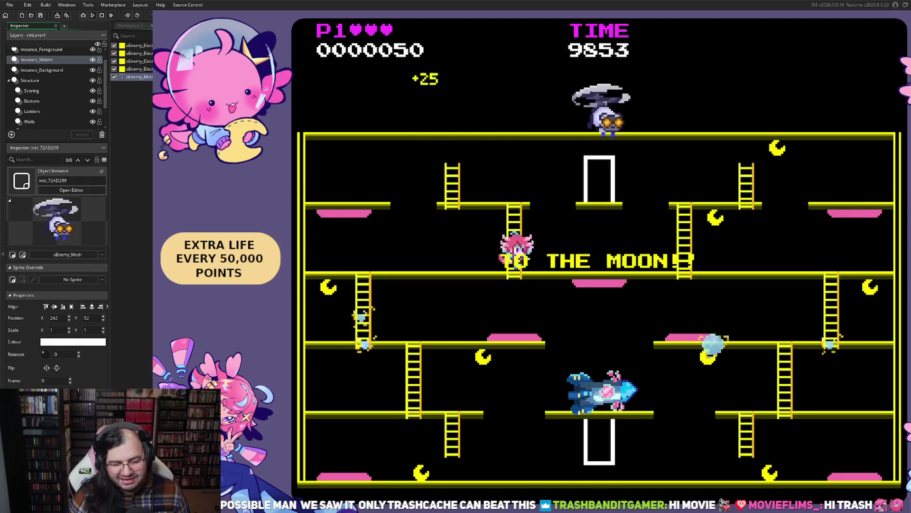
{"action": "key", "text": "Right"}
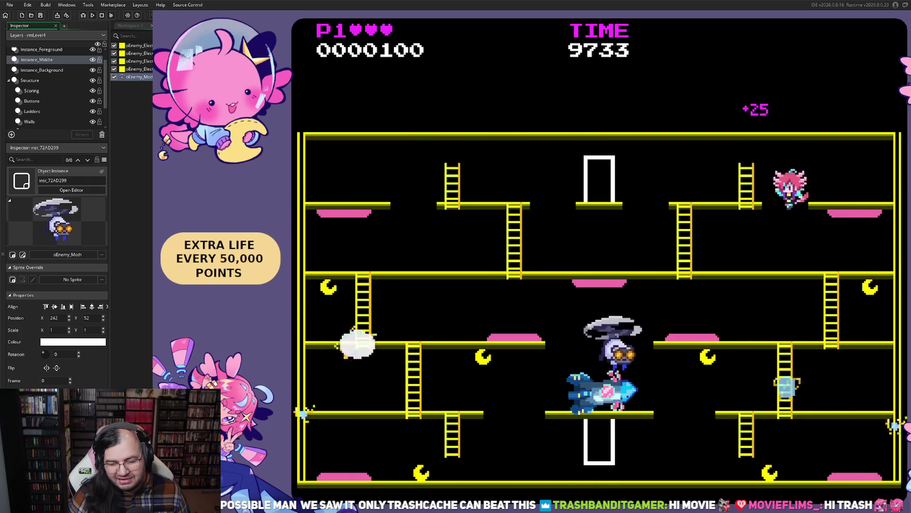
{"action": "key", "text": "Left"}
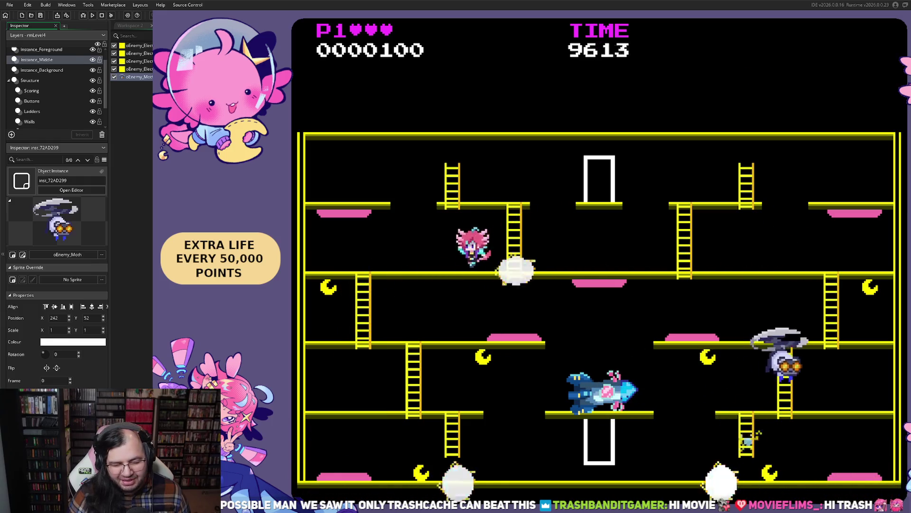
{"action": "key", "text": "Right"}
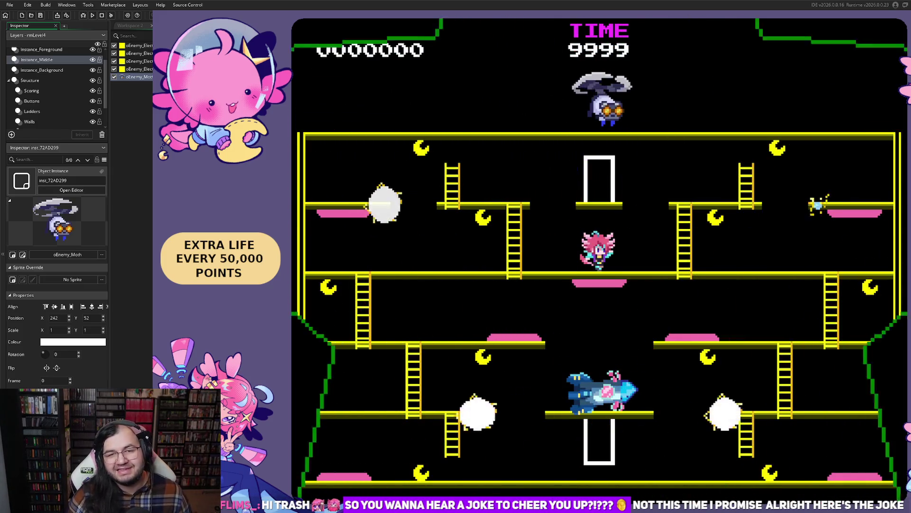
{"action": "key", "text": "Left"}
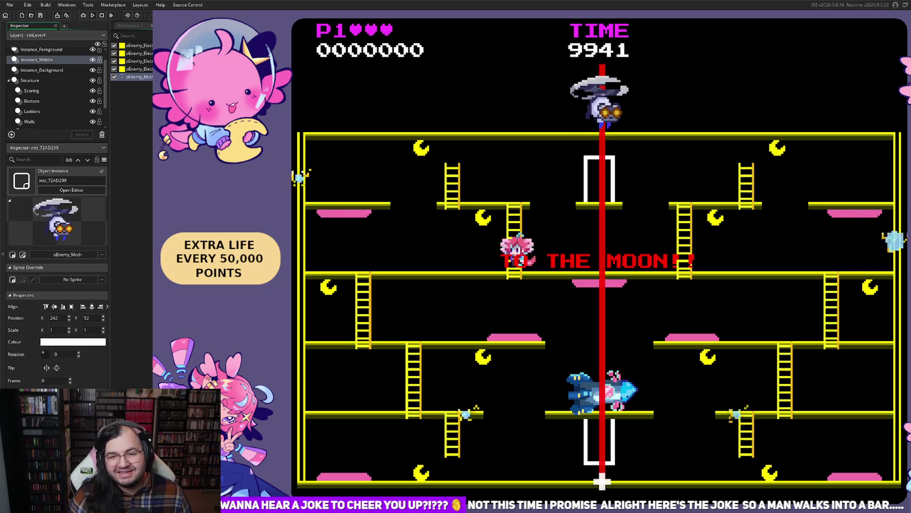
Climb to the higher platform collecting moons, dodge, and drop onto the rocket for the +8000 bonus.
{"action": "key", "text": "Right"}
{"action": "key", "text": "Up"}
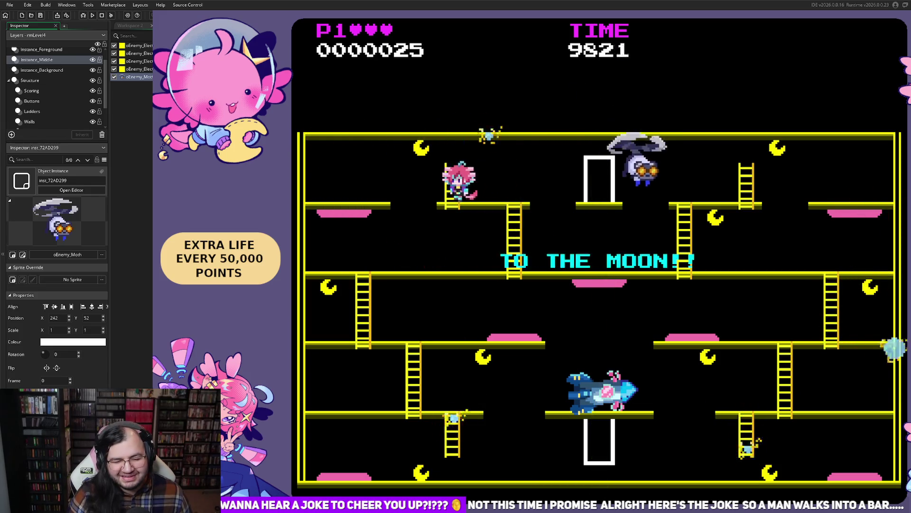
{"action": "key", "text": "Left"}
{"action": "key", "text": "Left"}
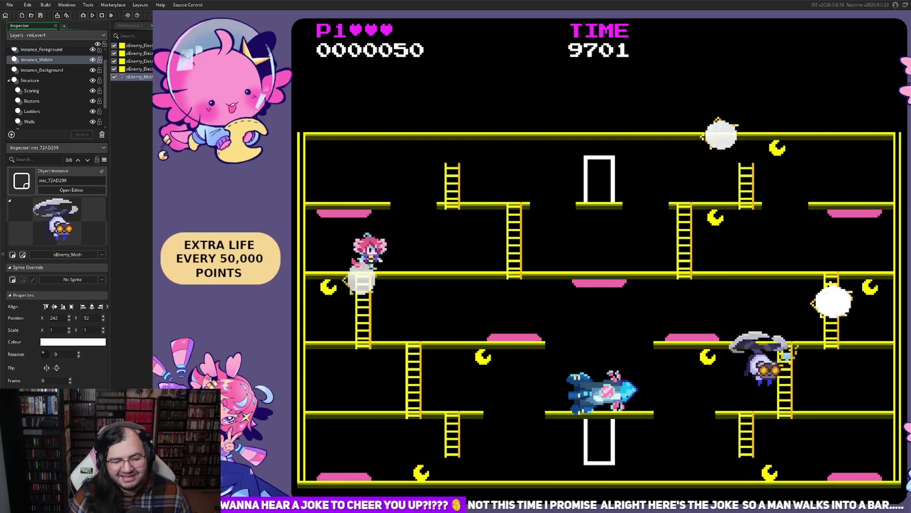
{"action": "key", "text": "Right"}
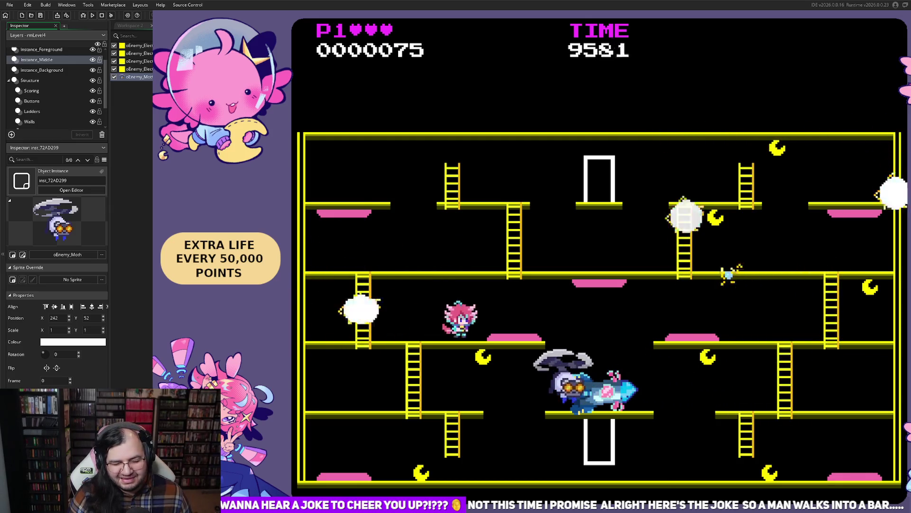
{"action": "key", "text": "Left"}
{"action": "key", "text": "Right"}
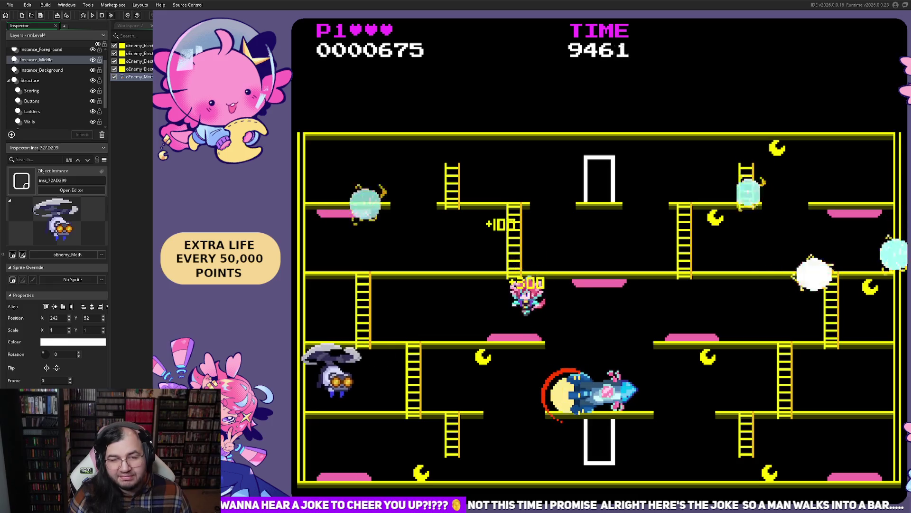
{"action": "key", "text": "Right"}
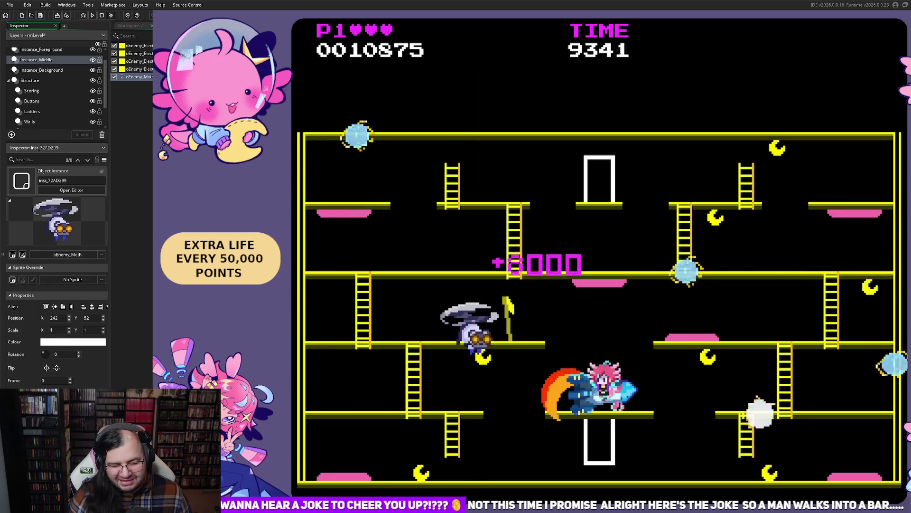
{"action": "key", "text": "Left"}
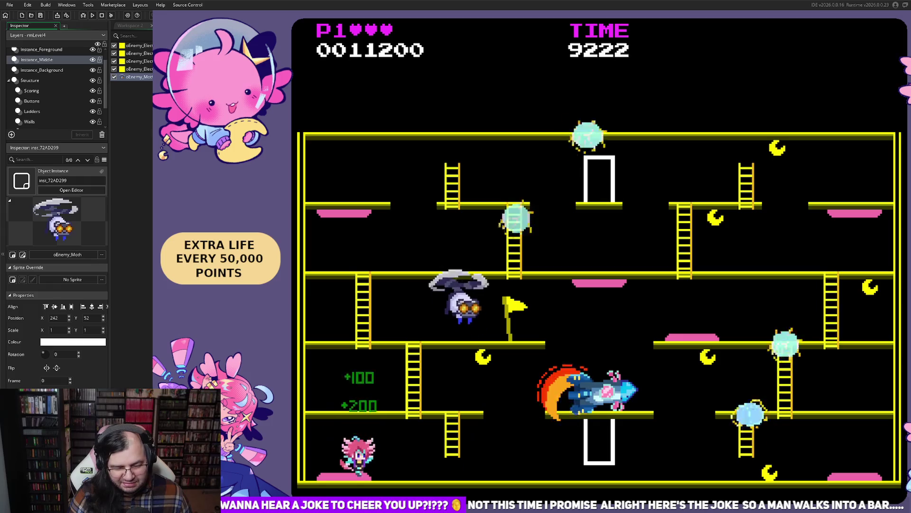
Climb the ladder and run along the bottom floor, reaching 33,175 points before the restart.
{"action": "key", "text": "Right"}
{"action": "key", "text": "Up"}
{"action": "key", "text": "Right"}
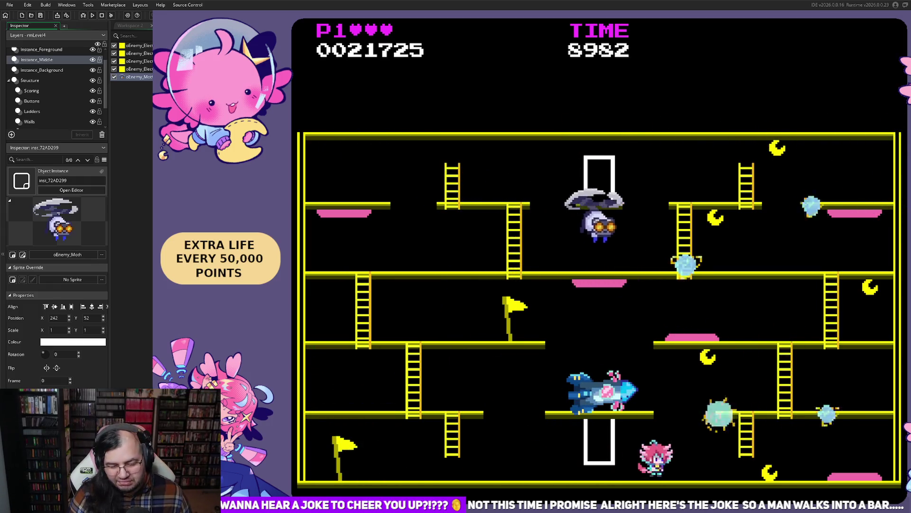
{"action": "key", "text": "Right"}
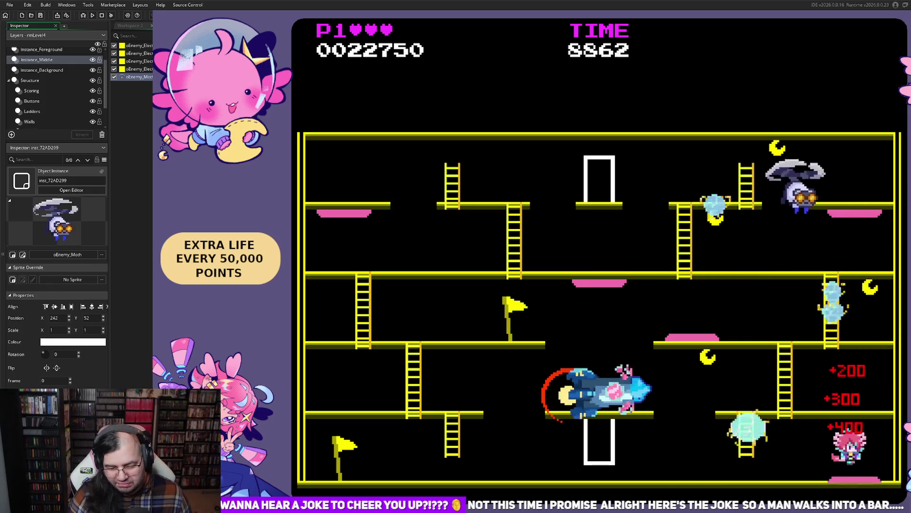
{"action": "key", "text": "Left"}
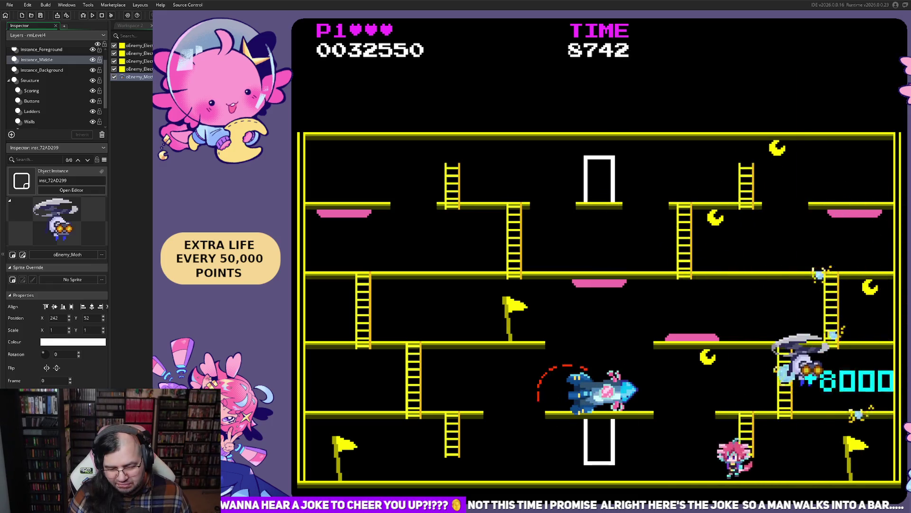
{"action": "key", "text": "Up"}
{"action": "key", "text": "Left"}
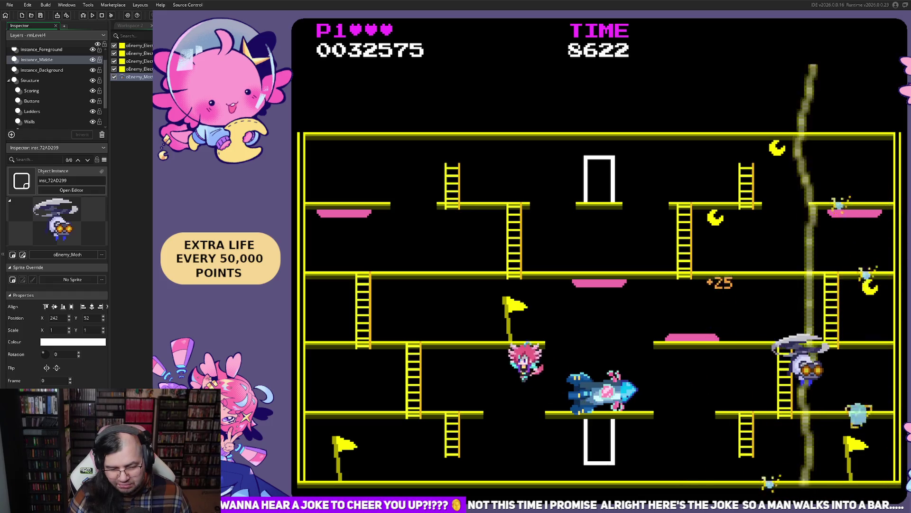
{"action": "key", "text": "Right"}
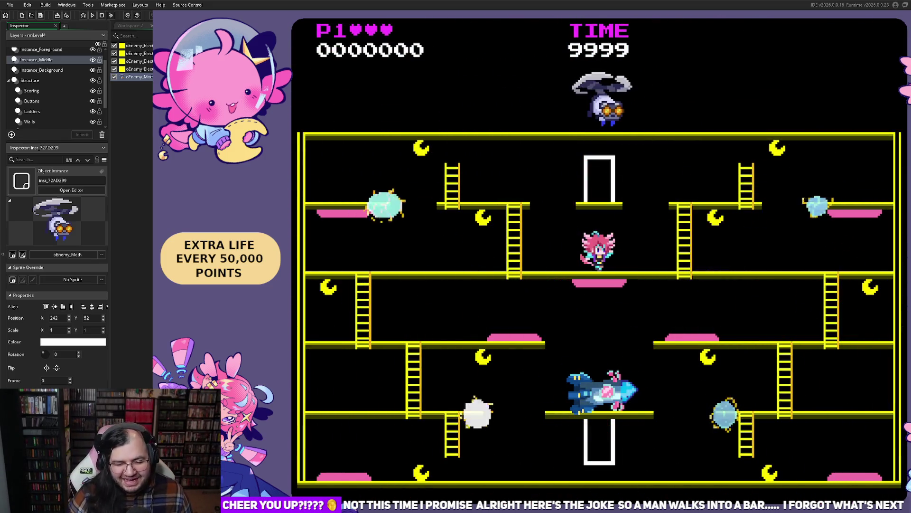
Climb to the upper left for two moons, then cross to the upper-right platform for another moon.
{"action": "key", "text": "Left"}
{"action": "key", "text": "Up"}
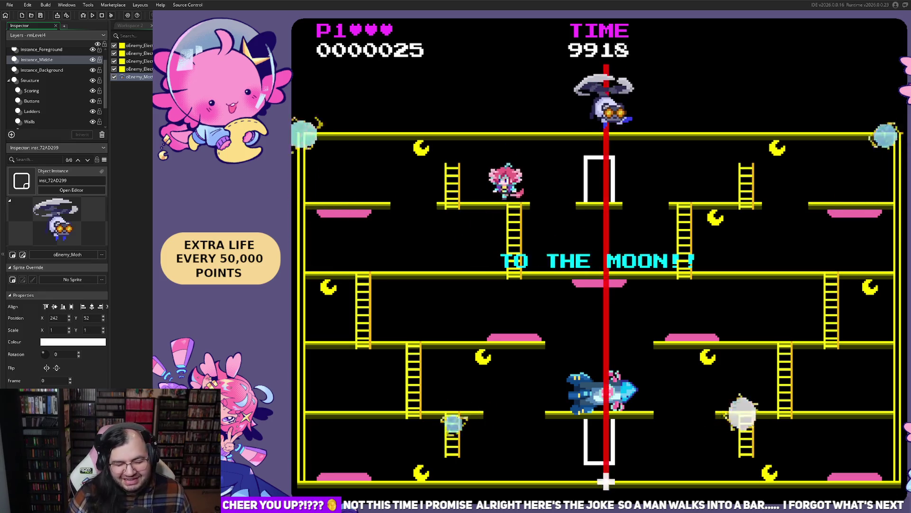
{"action": "key", "text": "Right"}
{"action": "key", "text": "Up"}
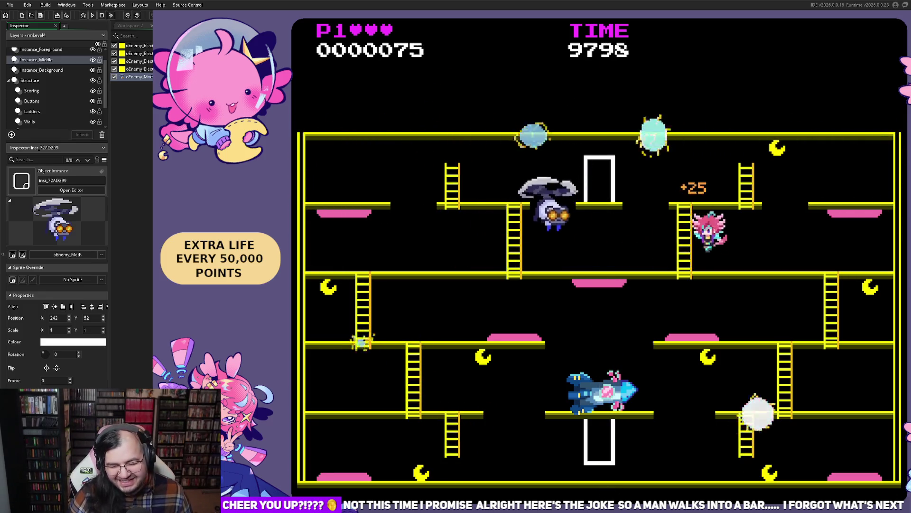
{"action": "key", "text": "Right"}
{"action": "key", "text": "Left"}
{"action": "key", "text": "Right"}
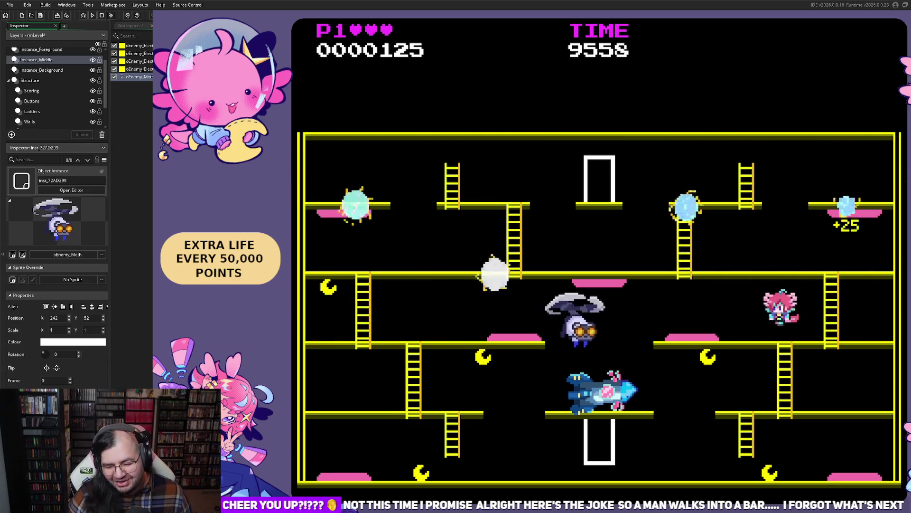
Drop to the lower platform and run along the bottom floor between the ladders, peaking at 65,050 points.
{"action": "key", "text": "Left"}
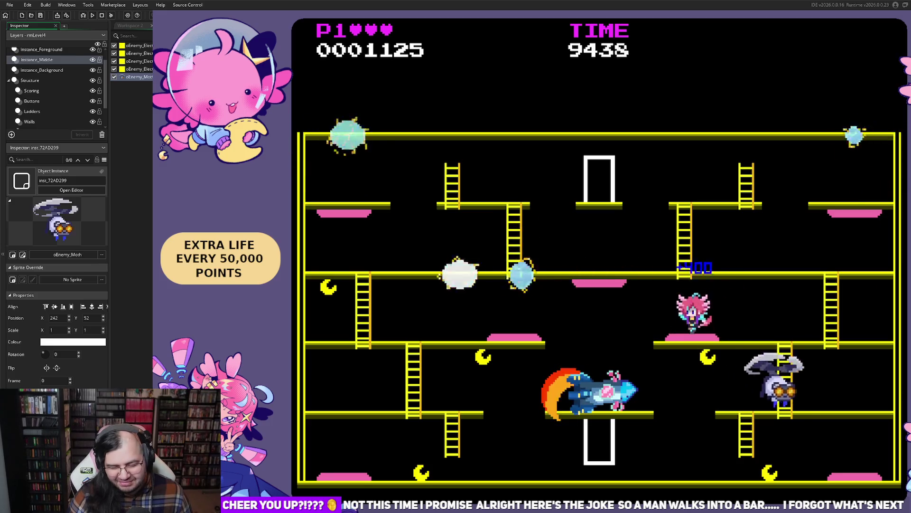
{"action": "key", "text": "Left"}
{"action": "key", "text": "Left"}
{"action": "key", "text": "Left"}
{"action": "key", "text": "Up"}
{"action": "key", "text": "Right"}
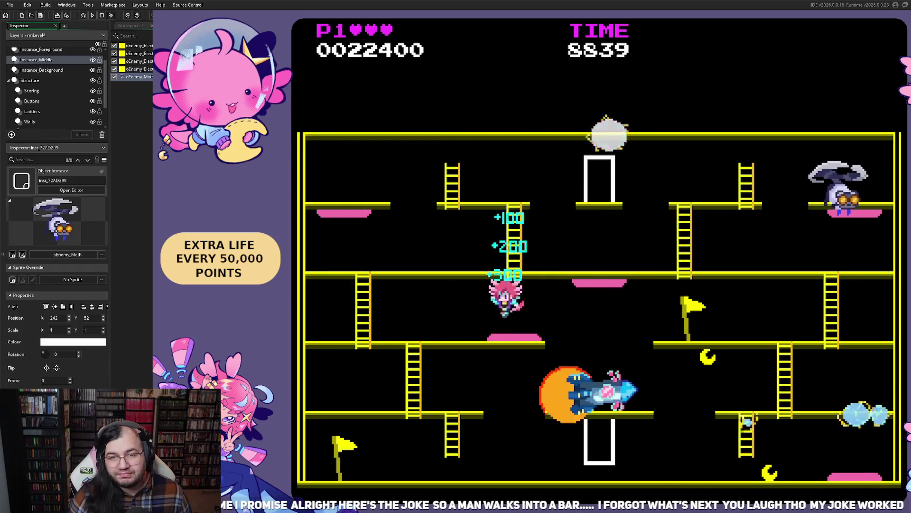
{"action": "key", "text": "Right"}
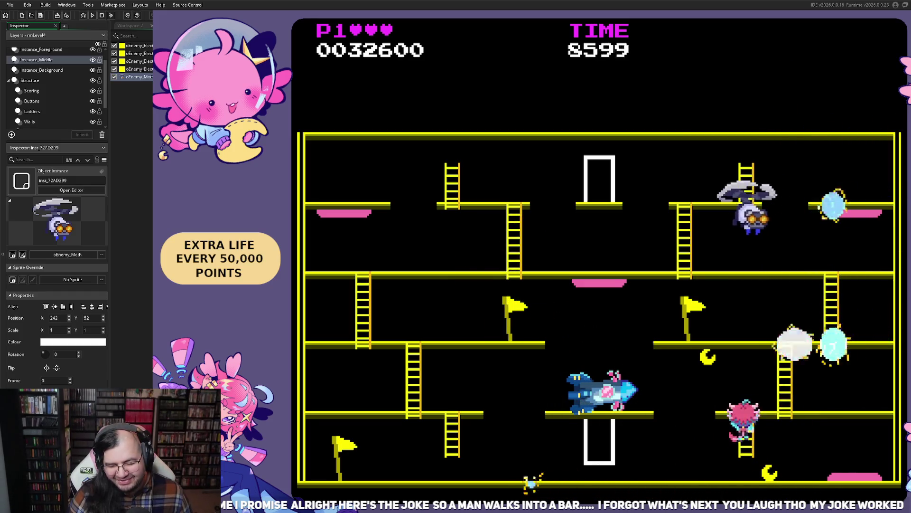
{"action": "key", "text": "Right"}
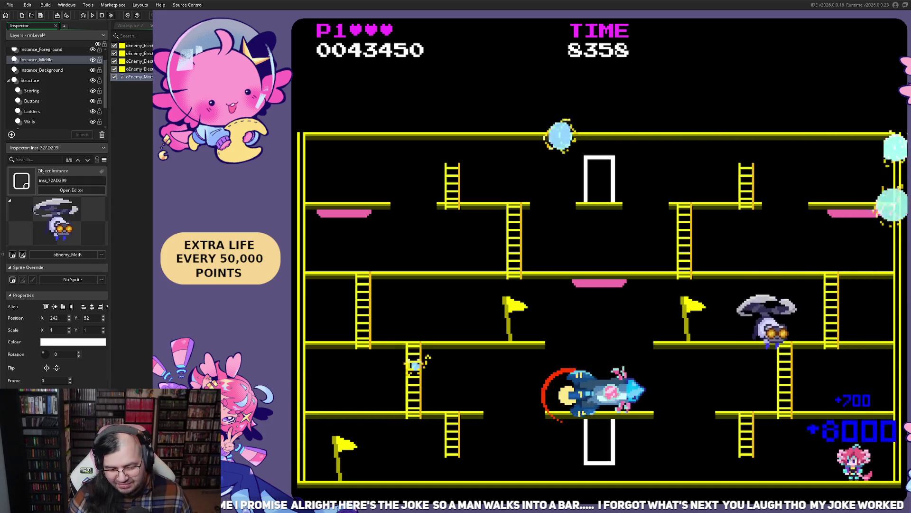
{"action": "key", "text": "Left"}
{"action": "key", "text": "Left"}
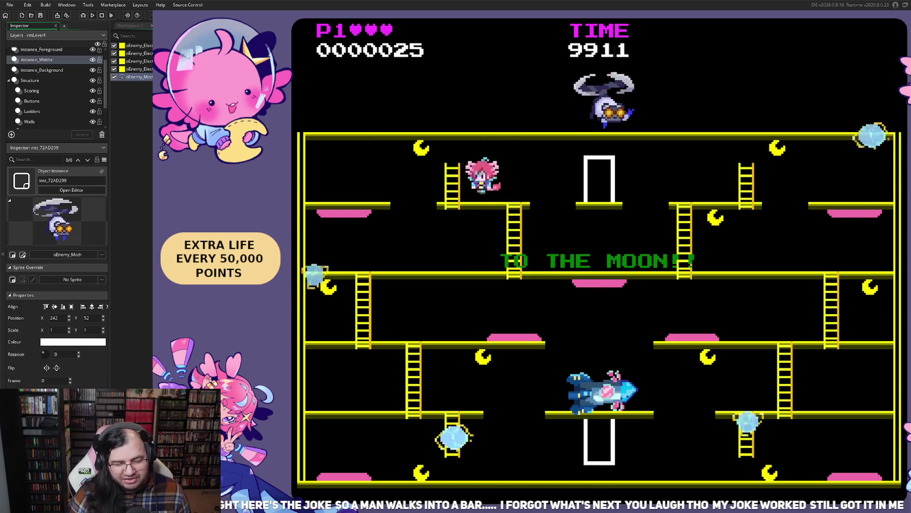
Climb down from the middle platform to the lower floor, collecting a moon.
{"action": "key", "text": "Left"}
{"action": "key", "text": "Right"}
{"action": "key", "text": "Down"}
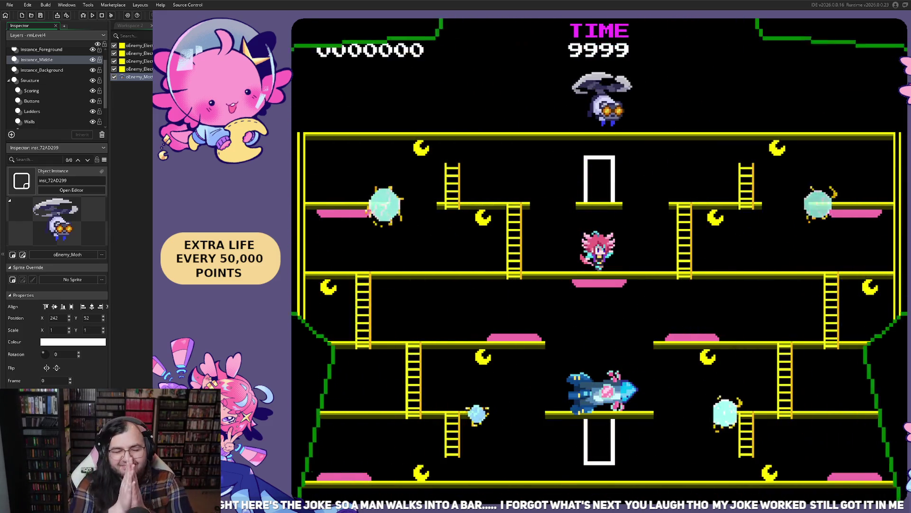
{"action": "key", "text": "Left"}
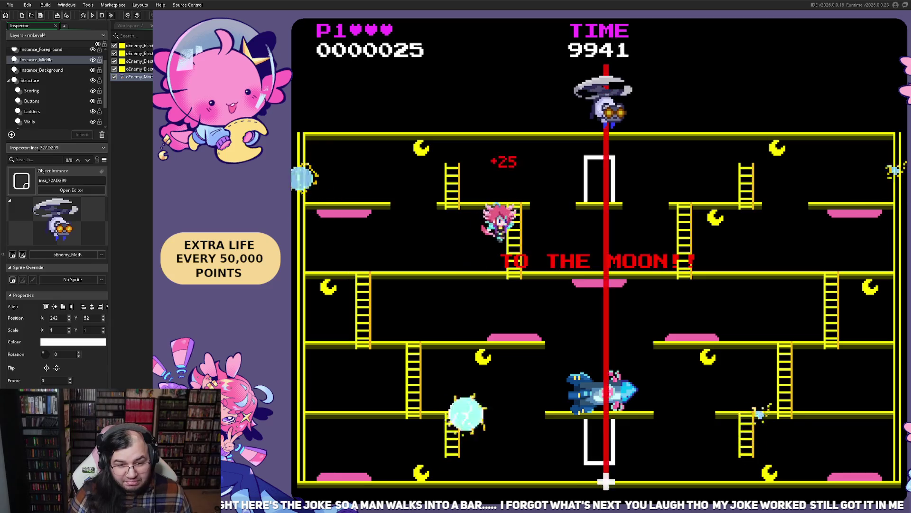
{"action": "key", "text": "Down"}
{"action": "key", "text": "Right"}
{"action": "key", "text": "Right"}
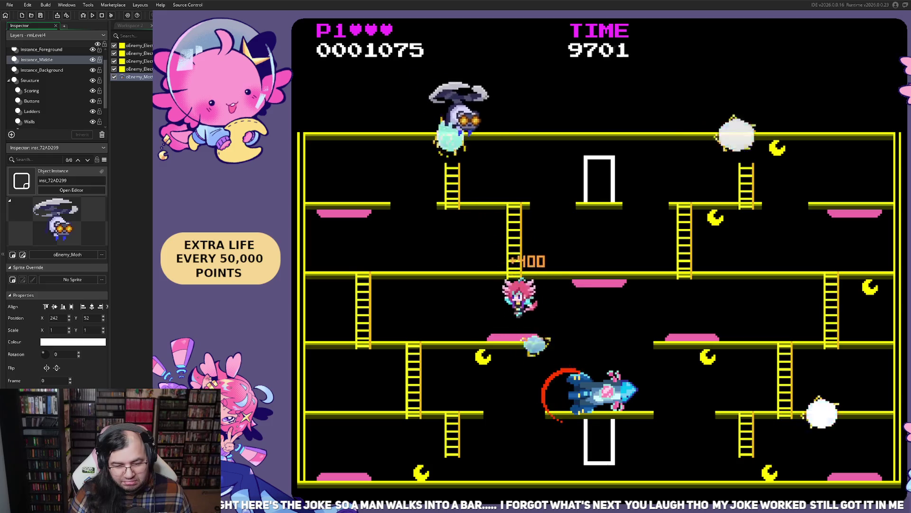
Descend to the bottom floor, run across it, and bounce off the pink pad up a level.
{"action": "key", "text": "Left"}
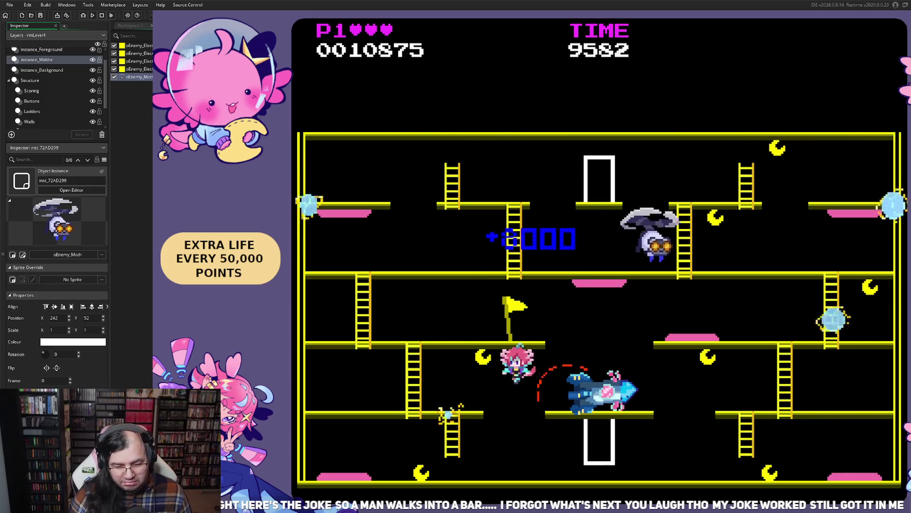
{"action": "key", "text": "Right"}
{"action": "key", "text": "Left"}
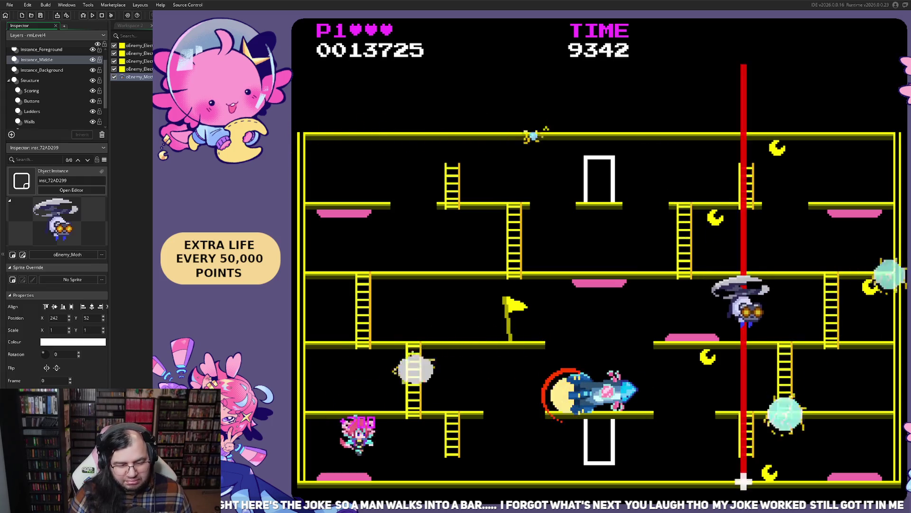
{"action": "key", "text": "Right"}
{"action": "key", "text": "Right"}
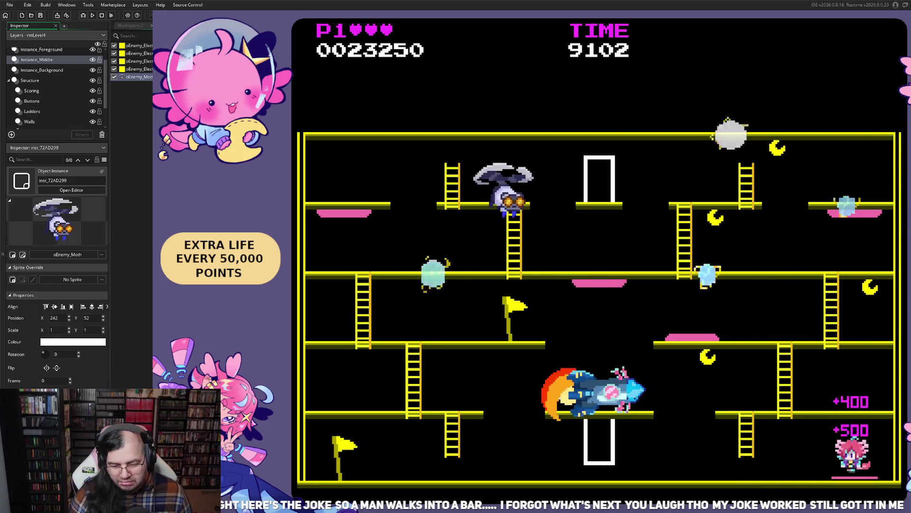
{"action": "key", "text": "Left"}
{"action": "key", "text": "Right"}
{"action": "key", "text": "Left"}
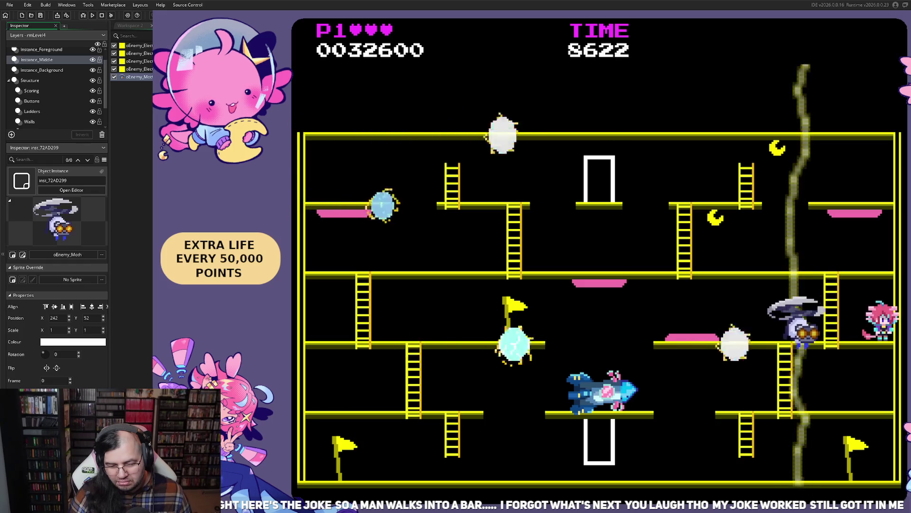
Bounce on the pink pad again, then run the bottom floor and climb to the middle floor.
{"action": "key", "text": "Left"}
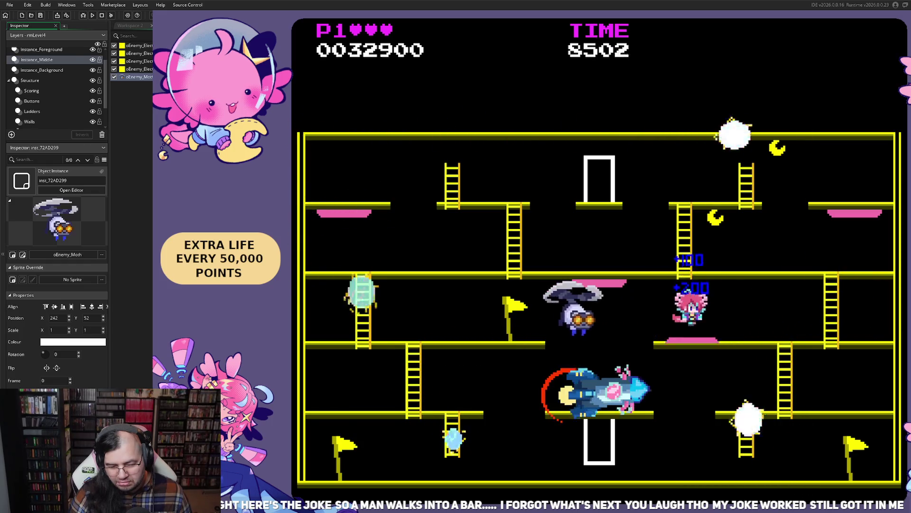
{"action": "key", "text": "Right"}
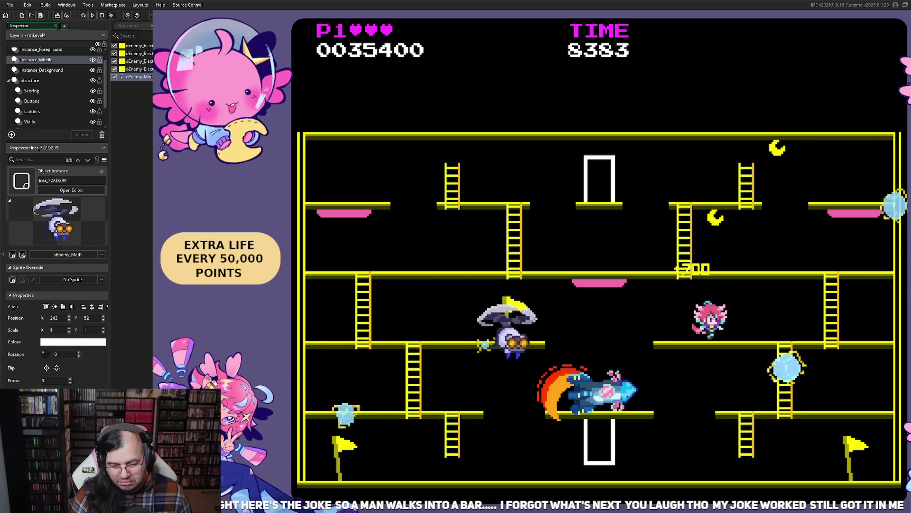
{"action": "key", "text": "Left"}
{"action": "key", "text": "Left"}
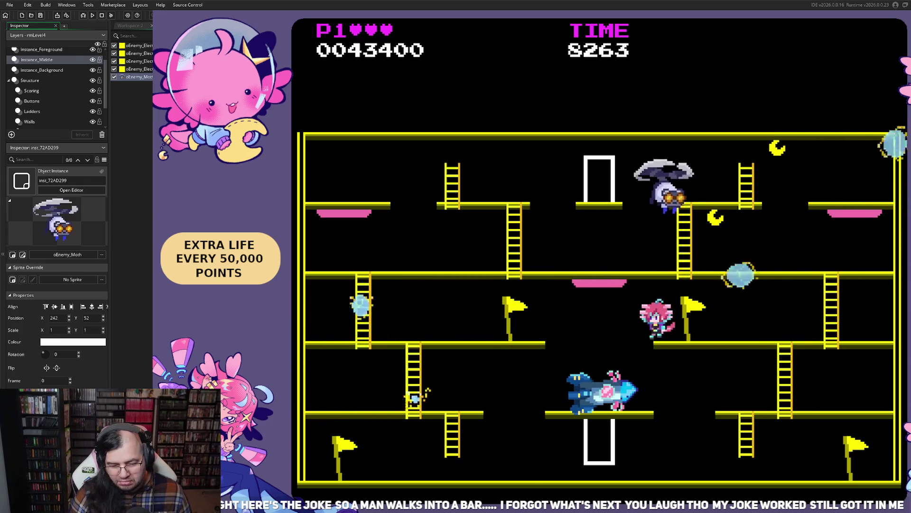
{"action": "key", "text": "Right"}
{"action": "key", "text": "Up"}
{"action": "key", "text": "Left"}
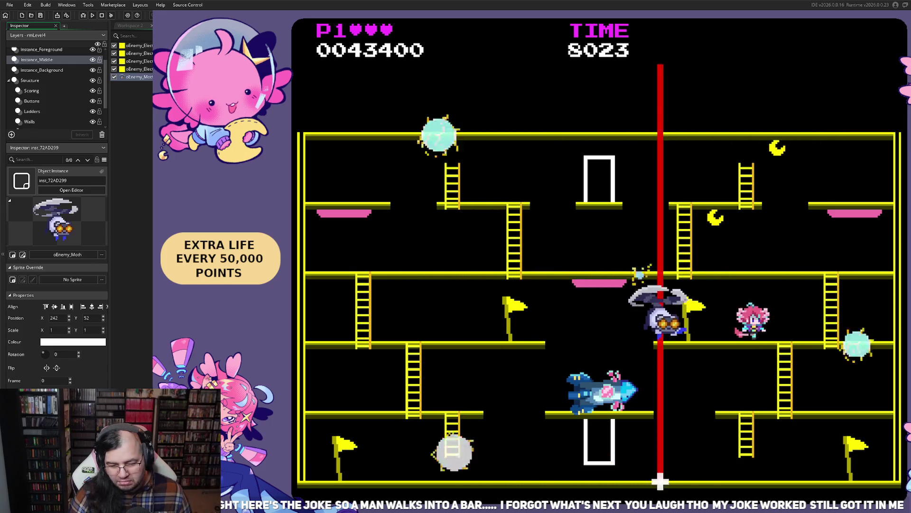
{"action": "key", "text": "Right"}
Climb the right, middle and upper ladders to reach the top door.
{"action": "key", "text": "Up"}
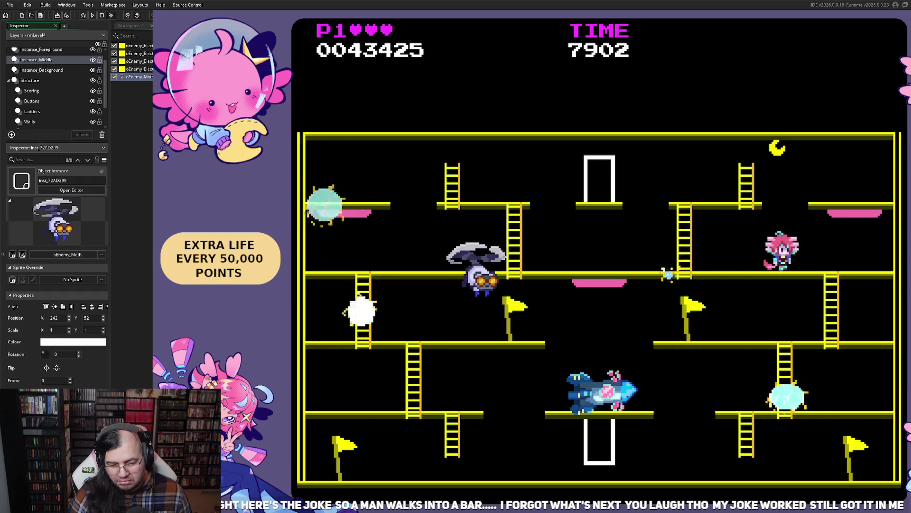
{"action": "key", "text": "Left"}
{"action": "key", "text": "Up"}
{"action": "key", "text": "Right"}
{"action": "key", "text": "Up"}
{"action": "key", "text": "Left"}
{"action": "key", "text": "Up"}
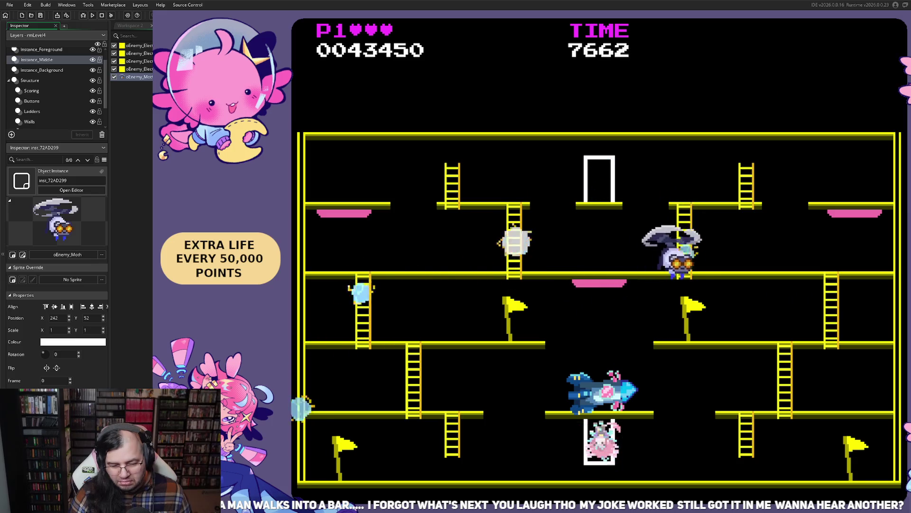
Bounce up and move along the platforms, hitting 65,050 points before the level reloads.
{"action": "key", "text": "Left"}
{"action": "key", "text": "Up"}
{"action": "key", "text": "Right"}
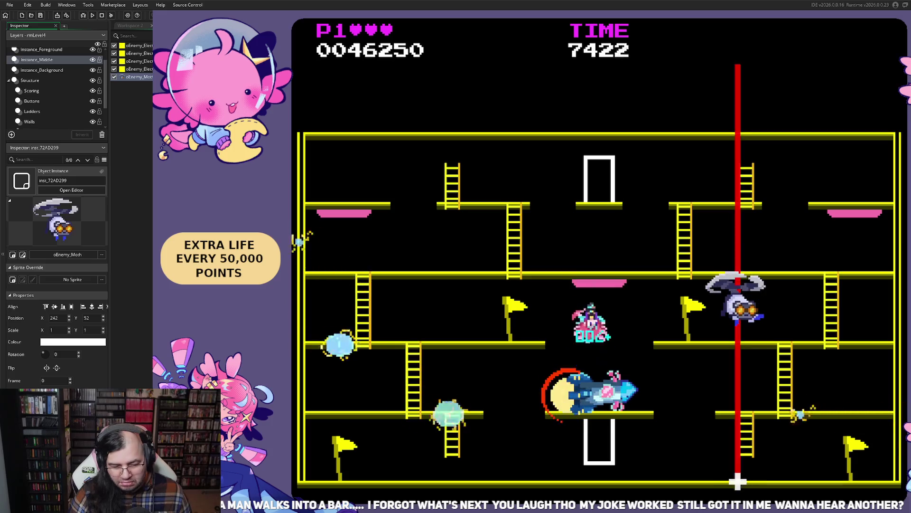
{"action": "key", "text": "Left"}
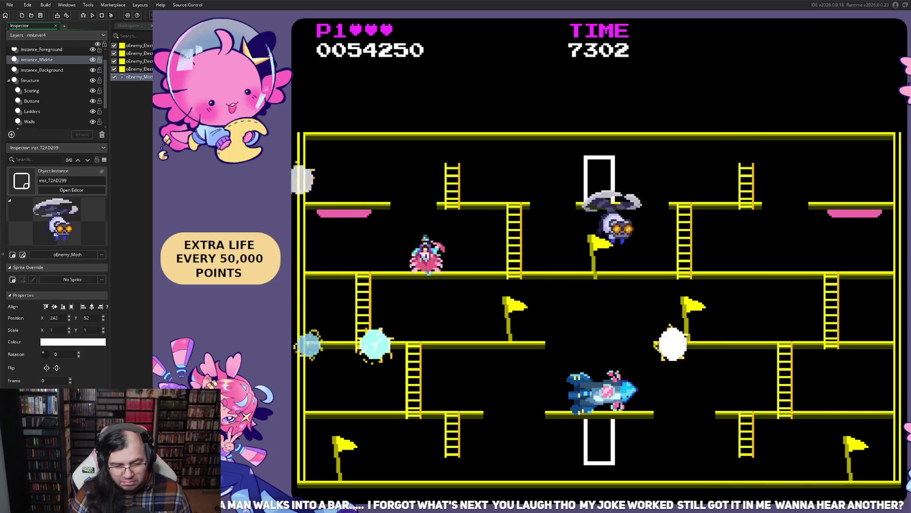
{"action": "key", "text": "Left"}
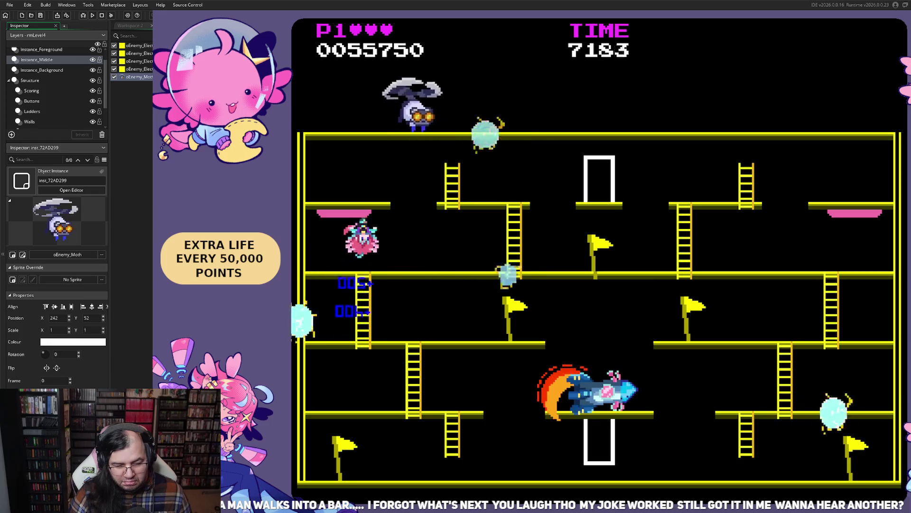
{"action": "key", "text": "Right"}
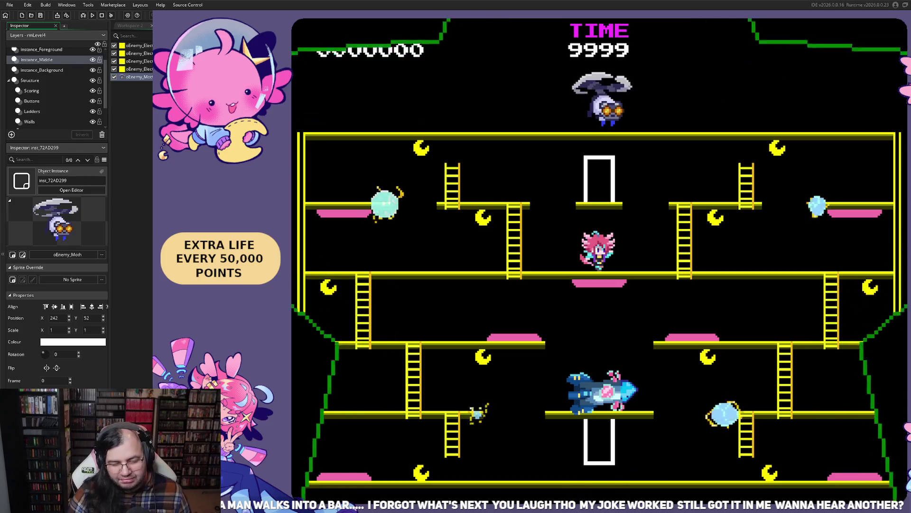
Climb the ladder and collect moons for 125 points, then start the reloaded run collecting another moon.
{"action": "key", "text": "Left"}
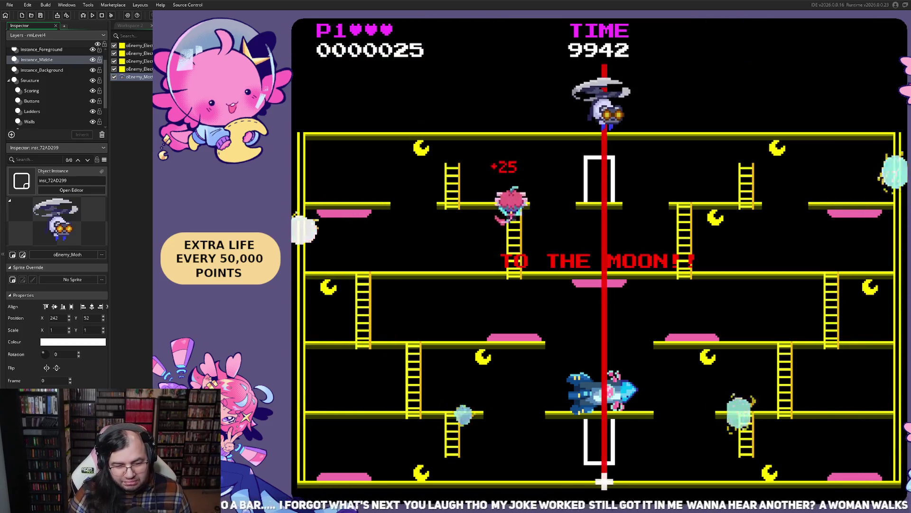
{"action": "key", "text": "Right"}
{"action": "key", "text": "Up"}
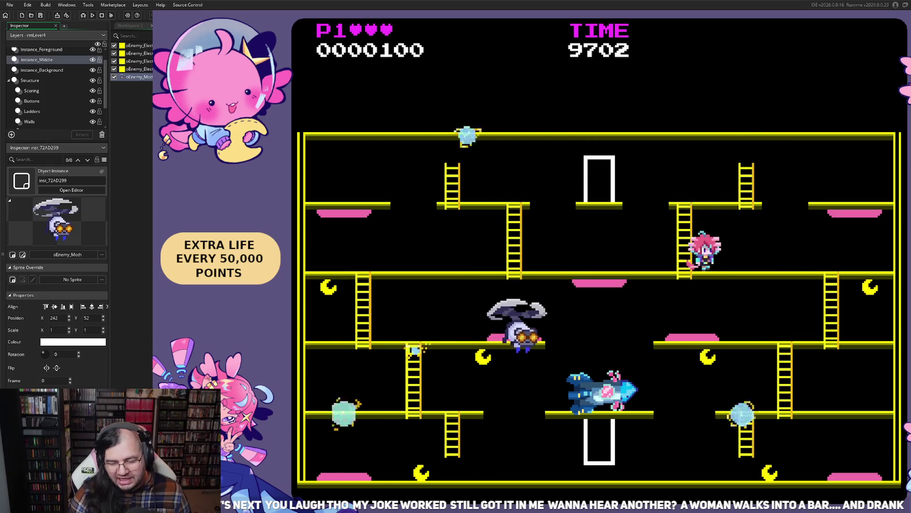
{"action": "key", "text": "Left"}
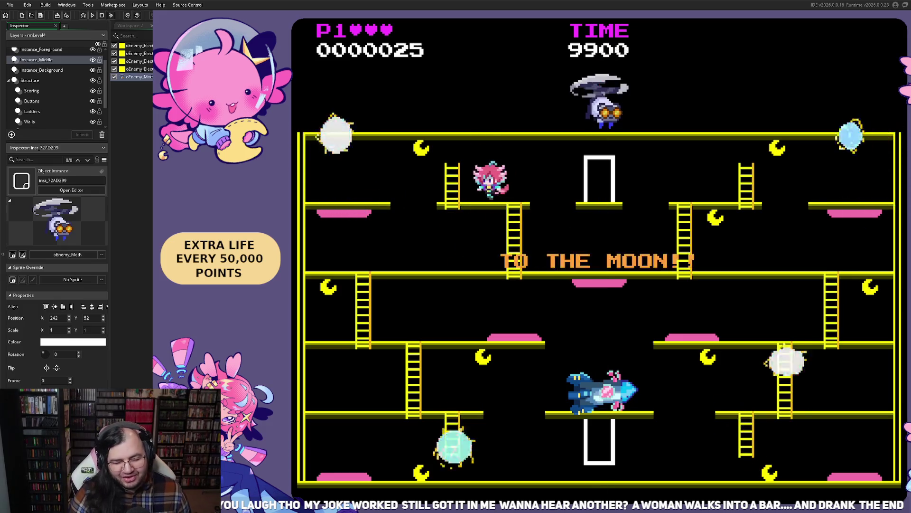
{"action": "key", "text": "Right"}
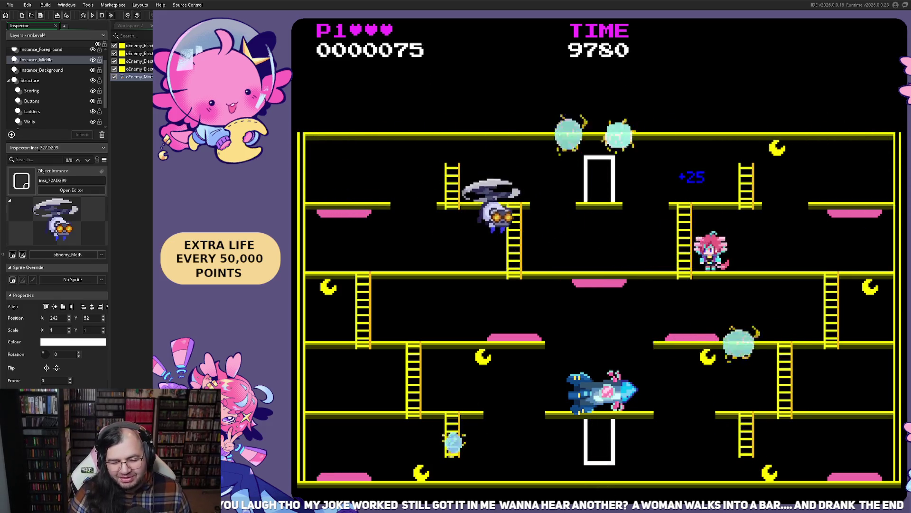
Grab a moon, chain enemy kills, and work along the bottom floor toward the ladder.
{"action": "key", "text": "Right"}
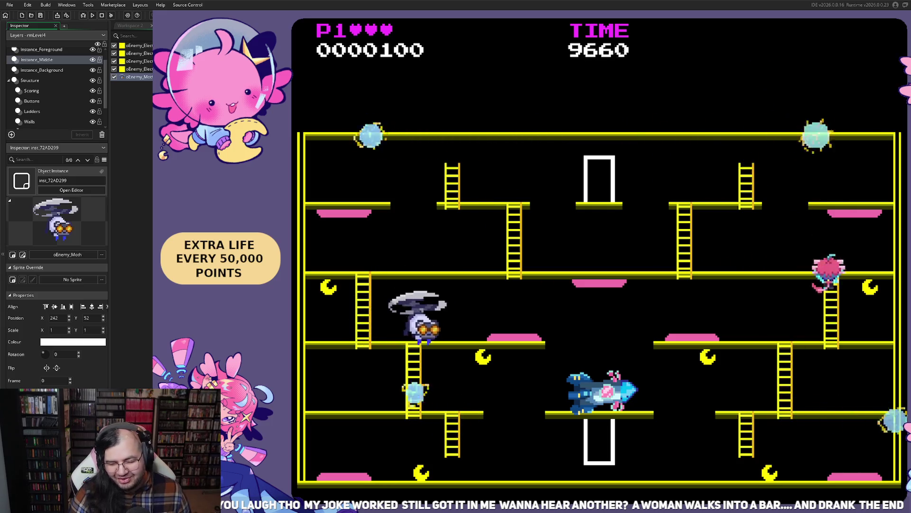
{"action": "key", "text": "Left"}
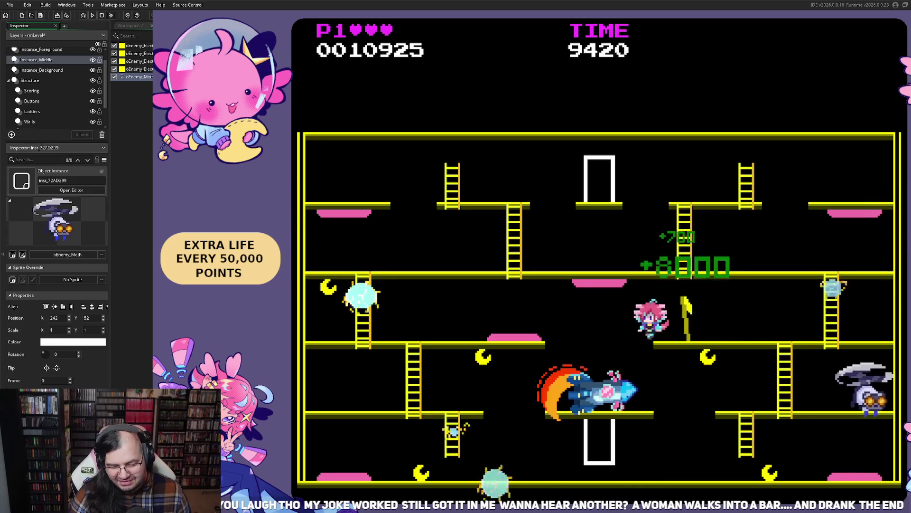
{"action": "key", "text": "Right"}
{"action": "key", "text": "Left"}
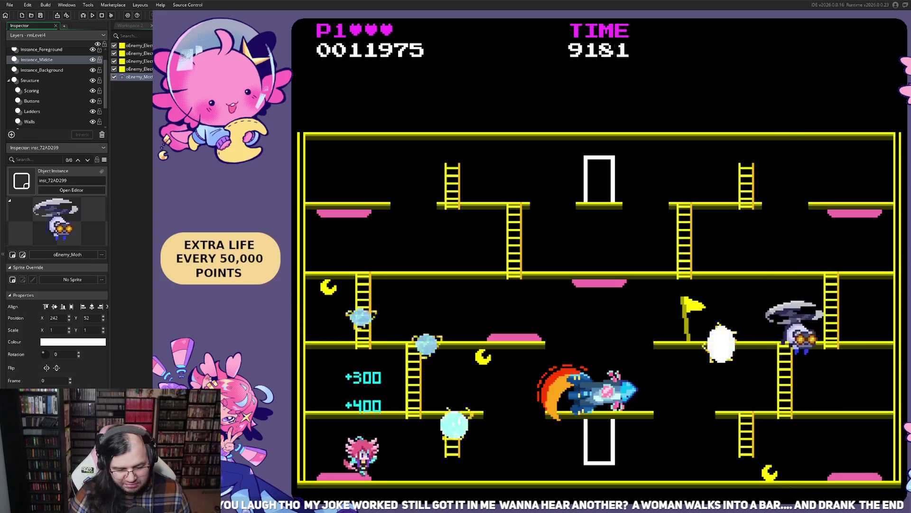
{"action": "key", "text": "Right"}
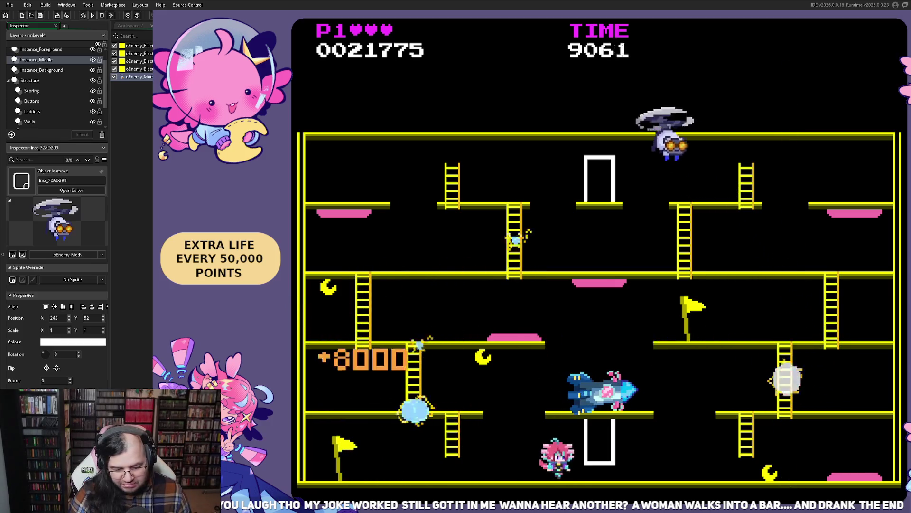
{"action": "key", "text": "Left"}
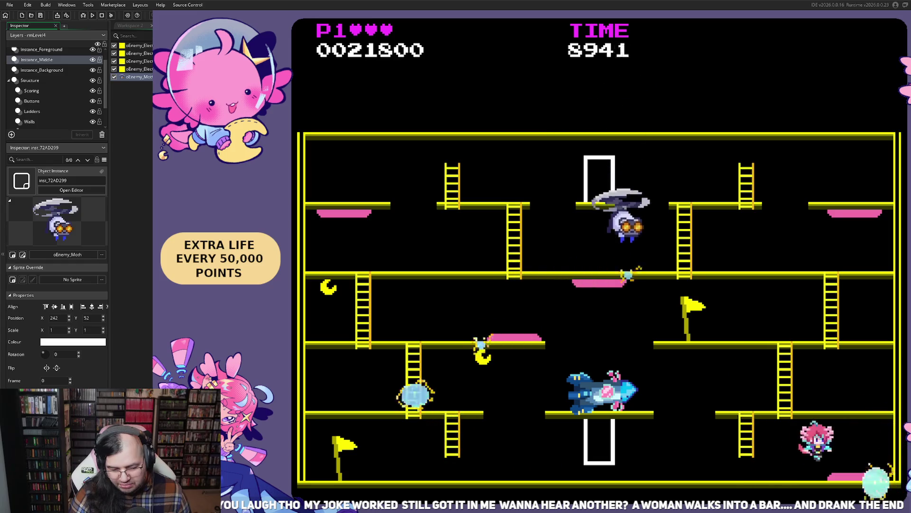
{"action": "key", "text": "Right"}
{"action": "key", "text": "Left"}
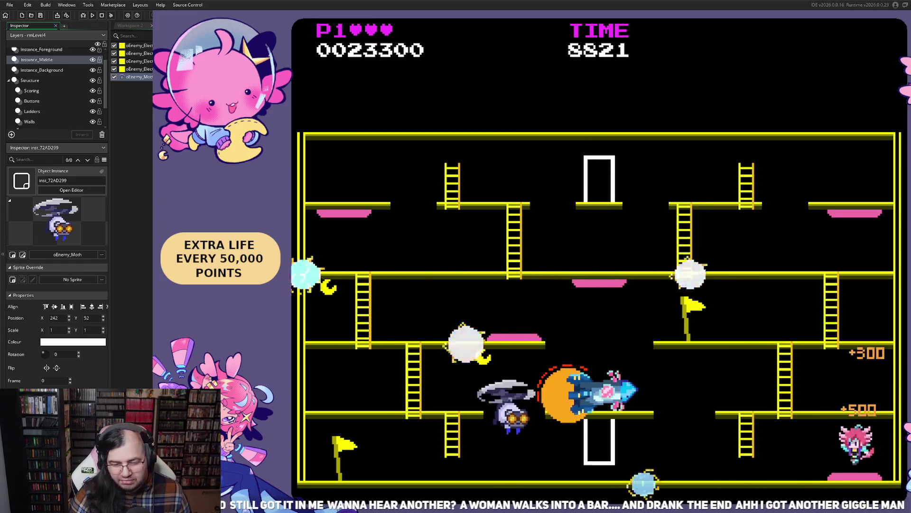
{"action": "key", "text": "Left"}
Climb to the upper-right platform, cross it, then drop to the lower-right floor.
{"action": "key", "text": "Up"}
{"action": "key", "text": "Right"}
{"action": "key", "text": "Left"}
{"action": "key", "text": "Up"}
{"action": "key", "text": "Right"}
{"action": "key", "text": "Up"}
{"action": "key", "text": "Left"}
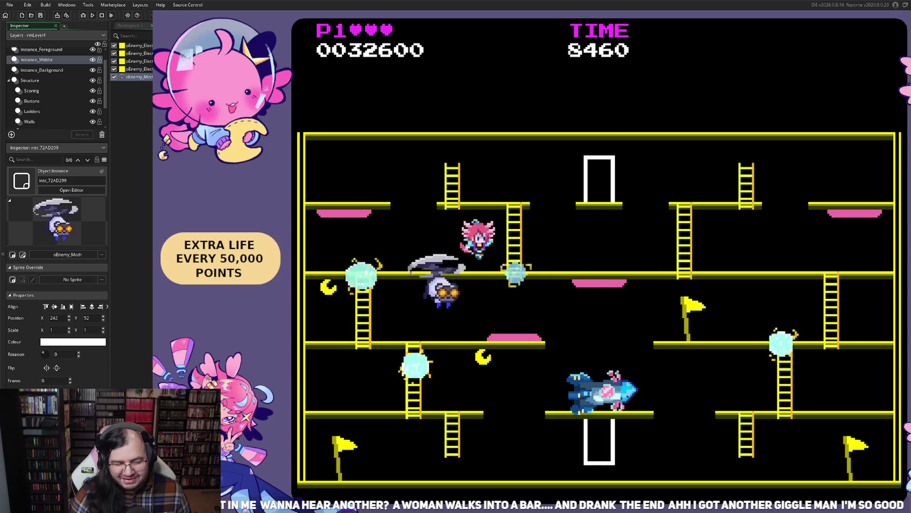
{"action": "key", "text": "Right"}
{"action": "key", "text": "Down"}
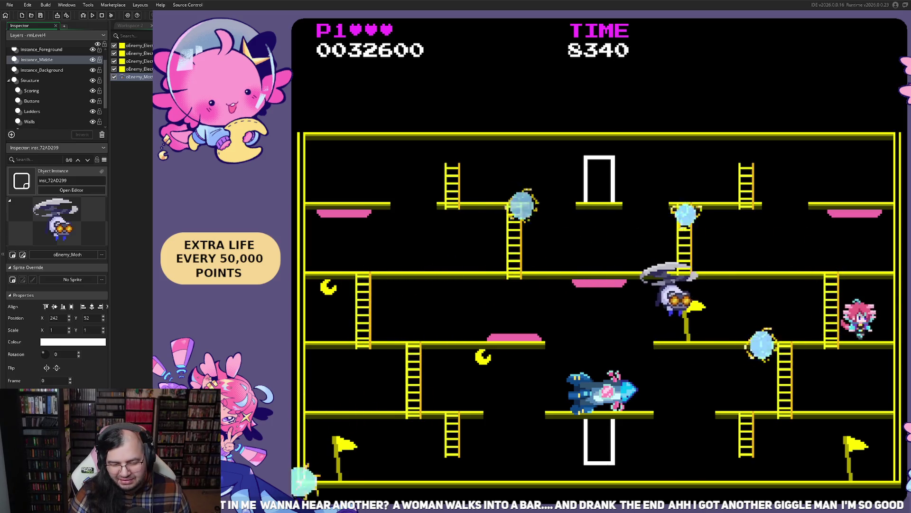
Climb a floor and run left for the 8000 bonus, then head into the top doorway.
{"action": "key", "text": "Left"}
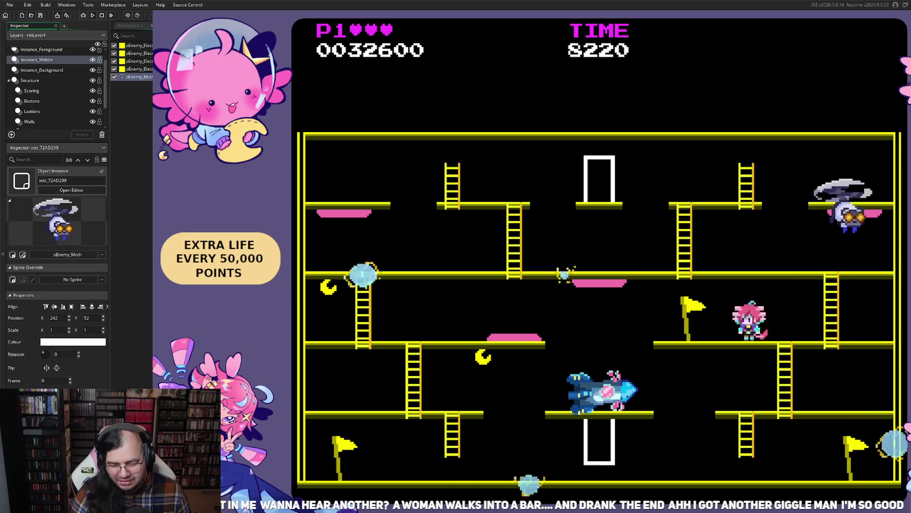
{"action": "key", "text": "Up"}
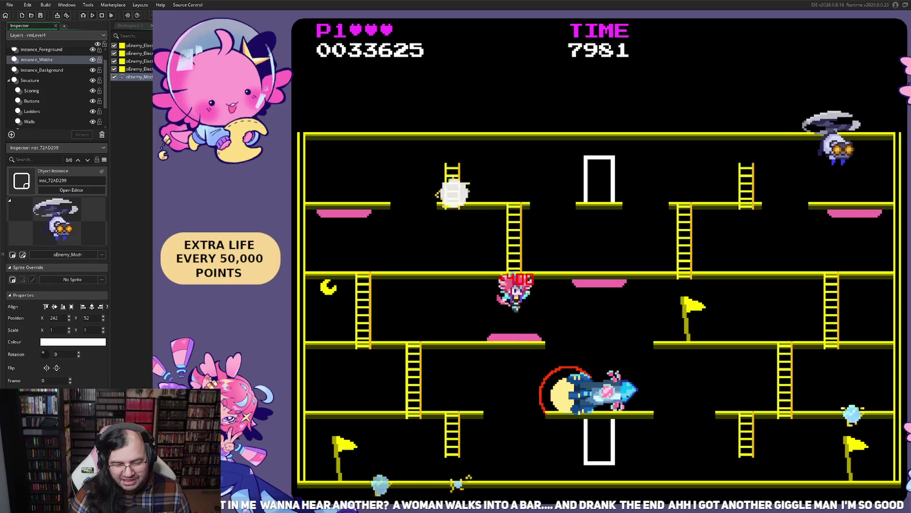
{"action": "key", "text": "Left"}
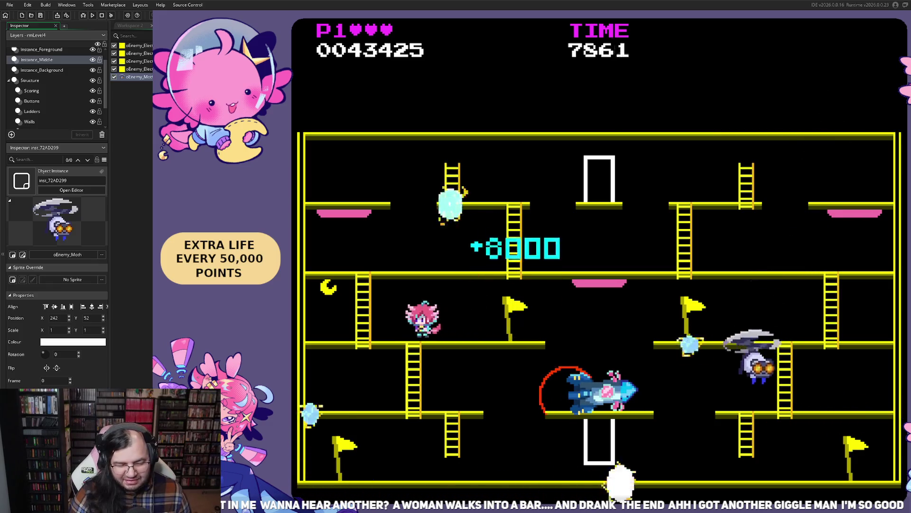
{"action": "key", "text": "Left"}
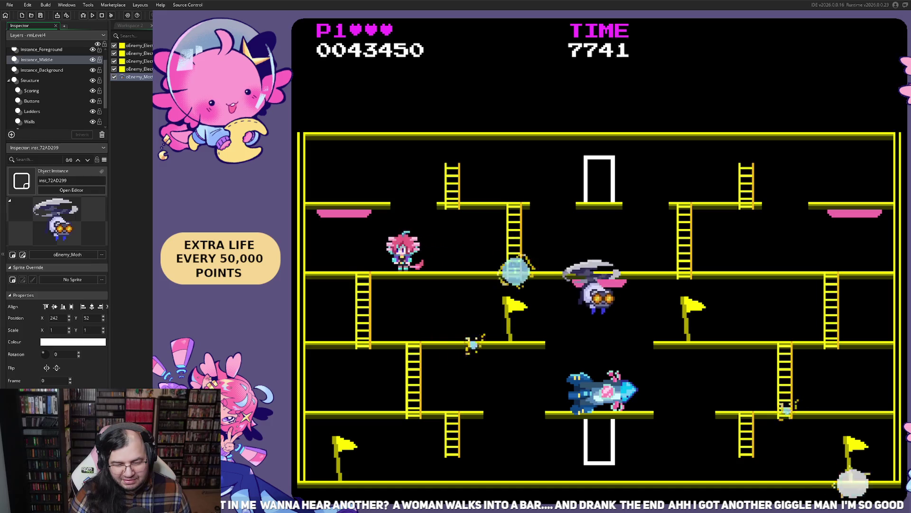
{"action": "key", "text": "Right"}
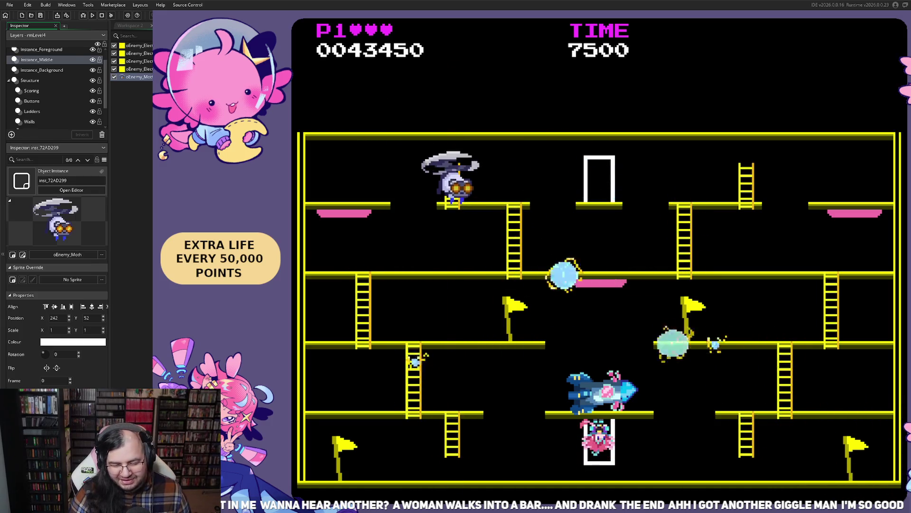
Move back and forth along the middle platform, dodging the laser.
{"action": "key", "text": "Up"}
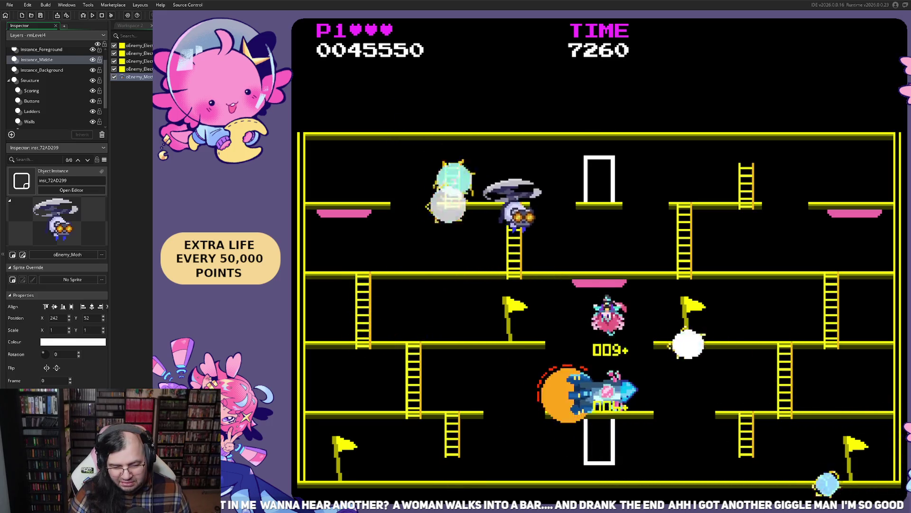
{"action": "key", "text": "Left"}
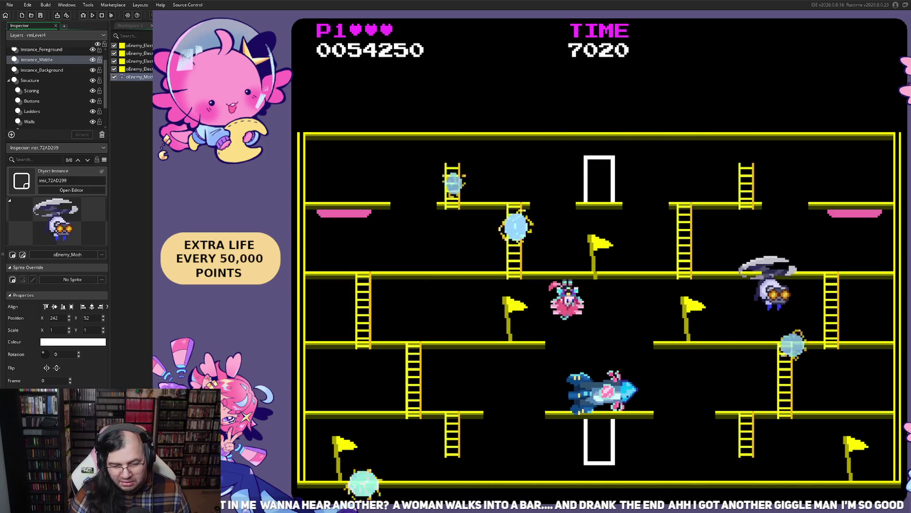
{"action": "key", "text": "Right"}
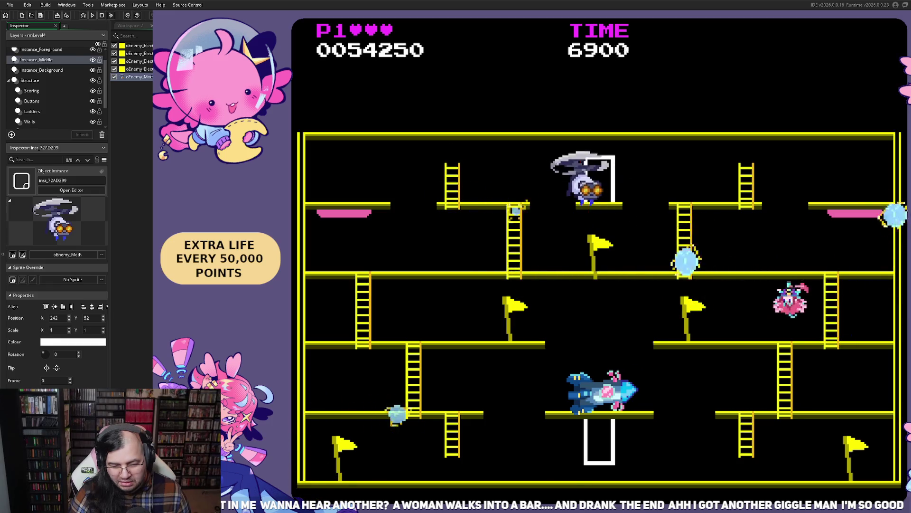
{"action": "key", "text": "Left"}
{"action": "key", "text": "Right"}
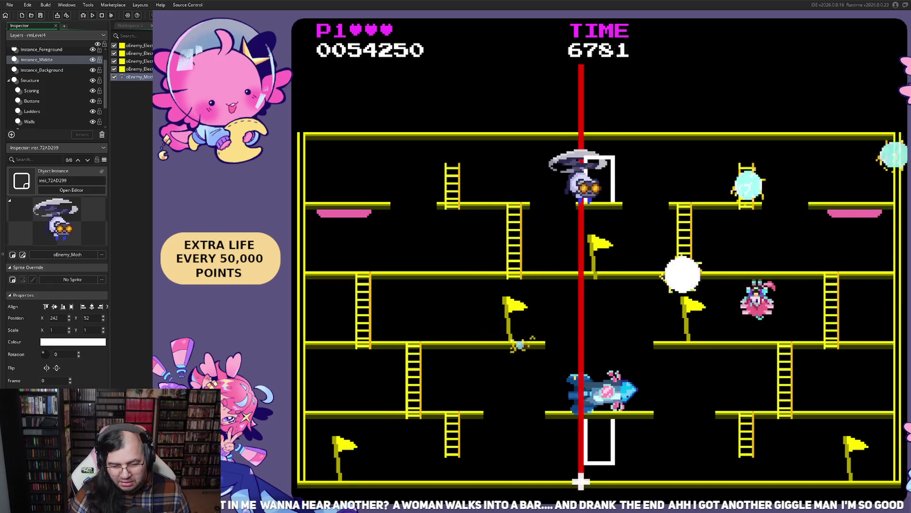
{"action": "key", "text": "Left"}
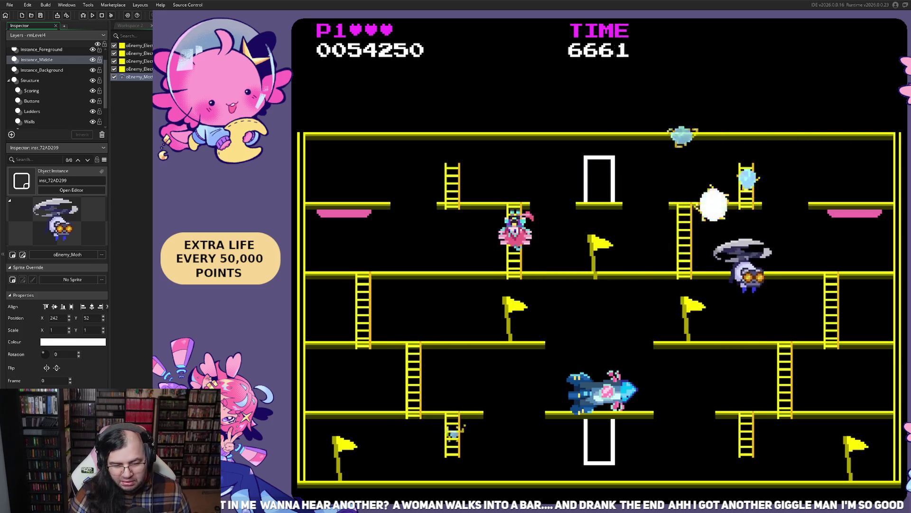
{"action": "key", "text": "Left"}
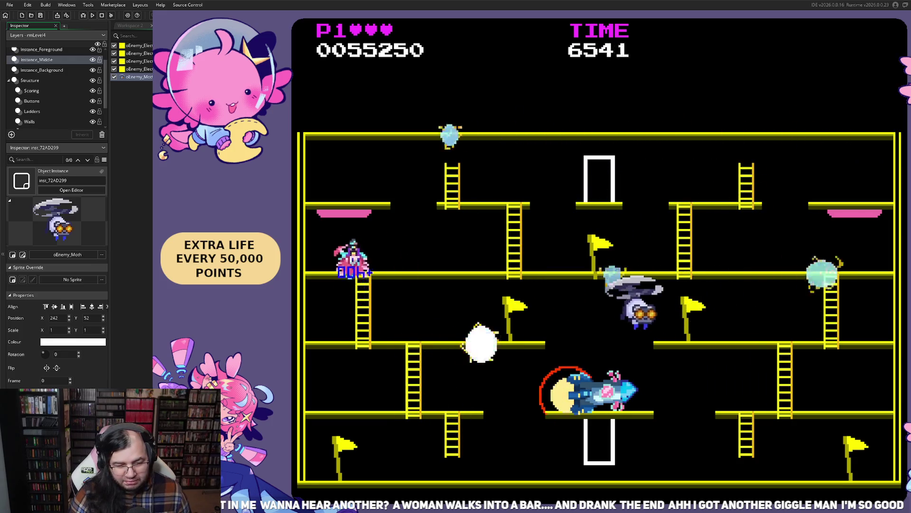
Climb to the top platform, then return down a floor via the ladder.
{"action": "key", "text": "Up"}
{"action": "key", "text": "Right"}
{"action": "key", "text": "Left"}
{"action": "key", "text": "Right"}
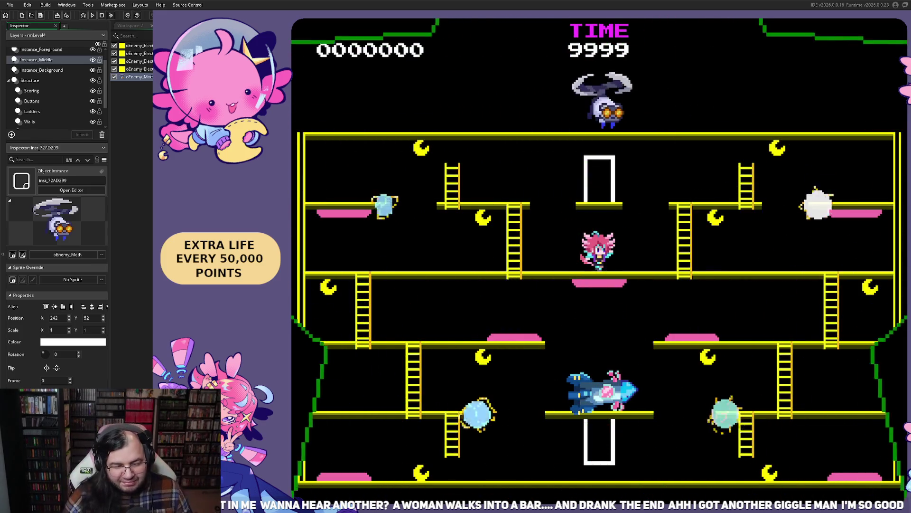
Climb to the upper platform, cross the centre, and jump near the top-right ladder.
{"action": "key", "text": "Up"}
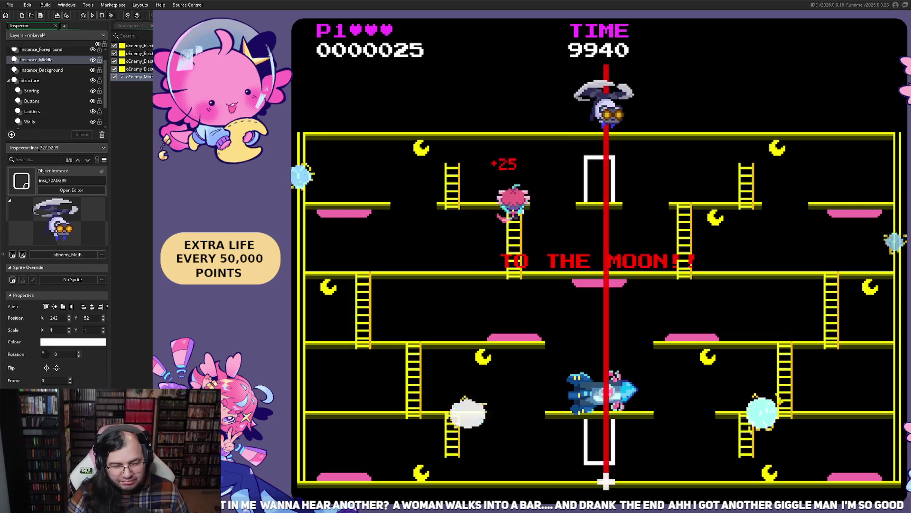
{"action": "key", "text": "Left"}
{"action": "key", "text": "Right"}
{"action": "key", "text": "Right"}
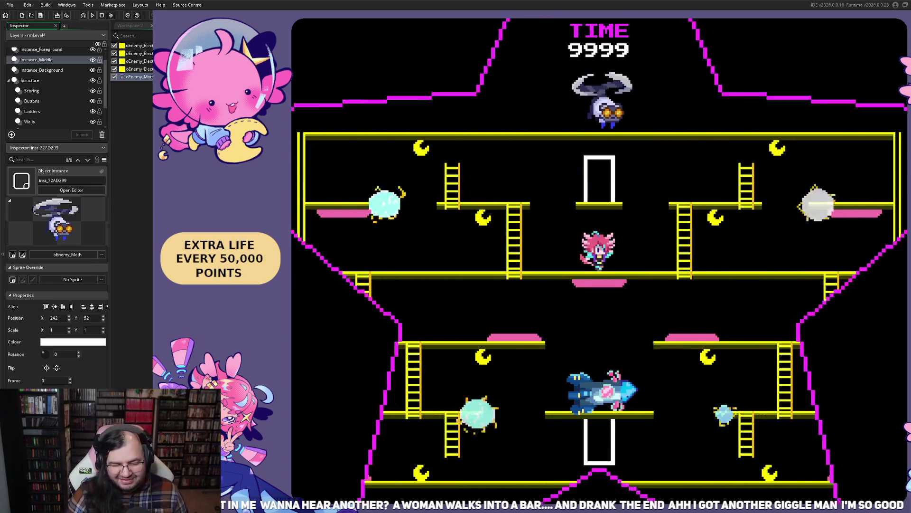
{"action": "key", "text": "Left"}
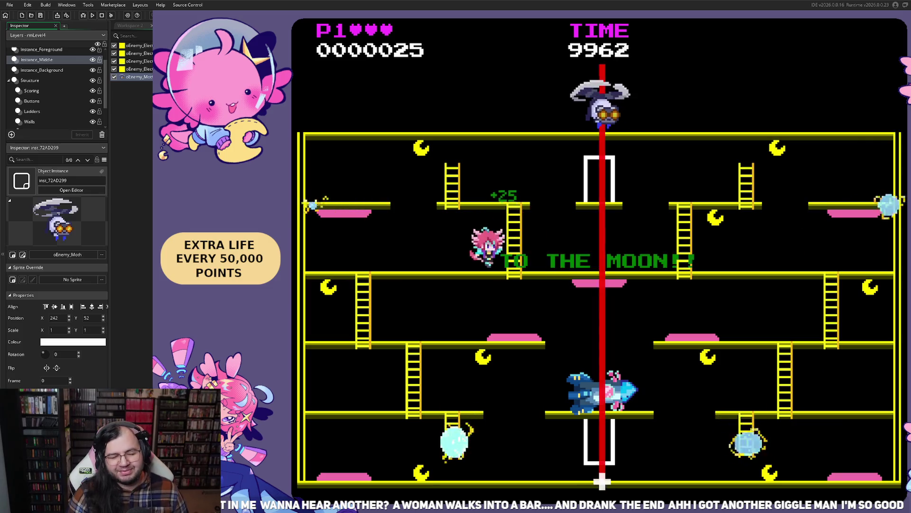
{"action": "key", "text": "Right"}
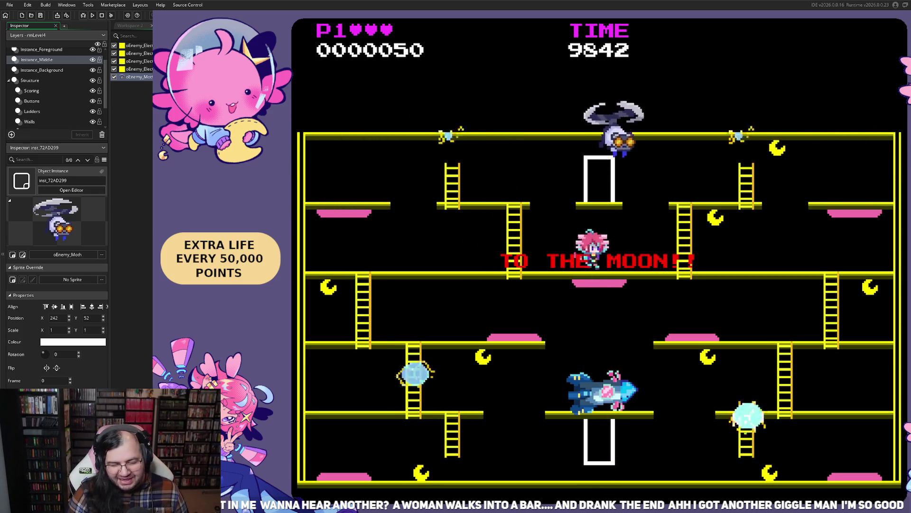
{"action": "key", "text": "space"}
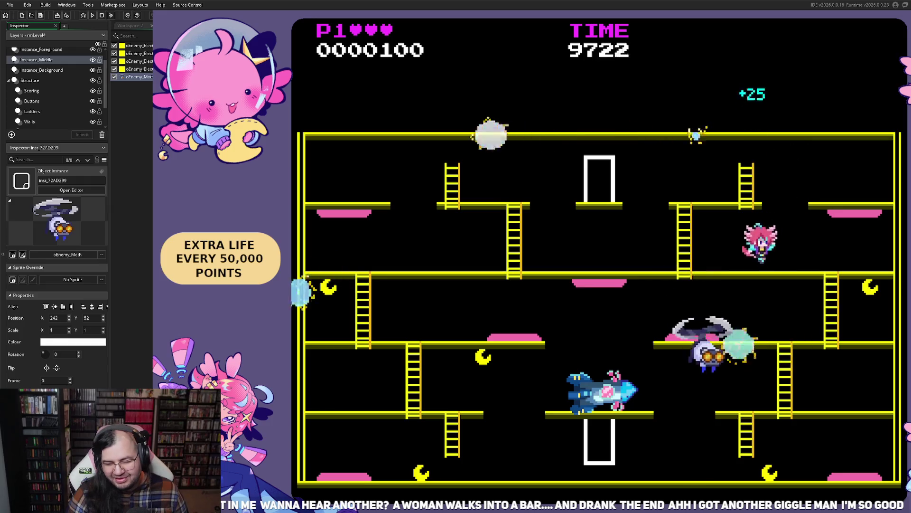
Move to the right ladder and climb down onto the lower-right floor.
{"action": "key", "text": "Left"}
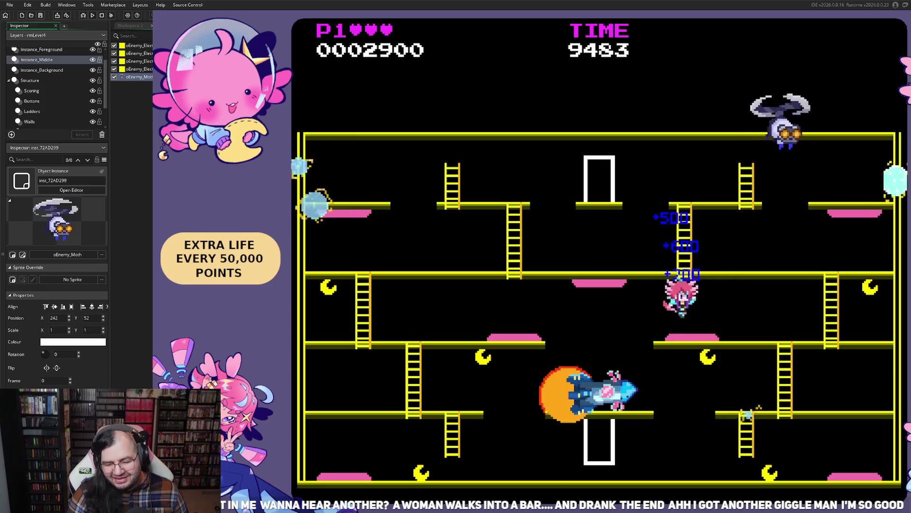
{"action": "key", "text": "Right"}
{"action": "key", "text": "Down"}
{"action": "key", "text": "Right"}
{"action": "key", "text": "Down"}
{"action": "key", "text": "Right"}
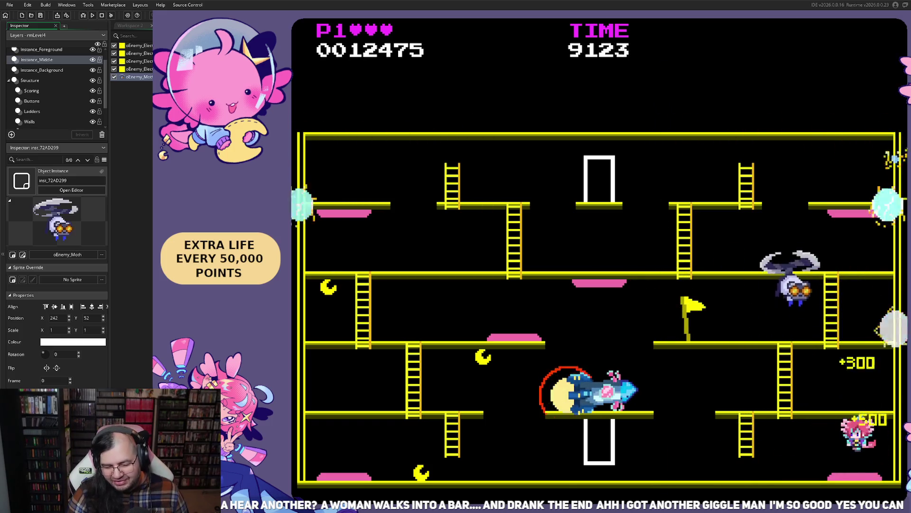
Run left along the bottom floor, then jump and climb the ladder to the next floor.
{"action": "key", "text": "Left"}
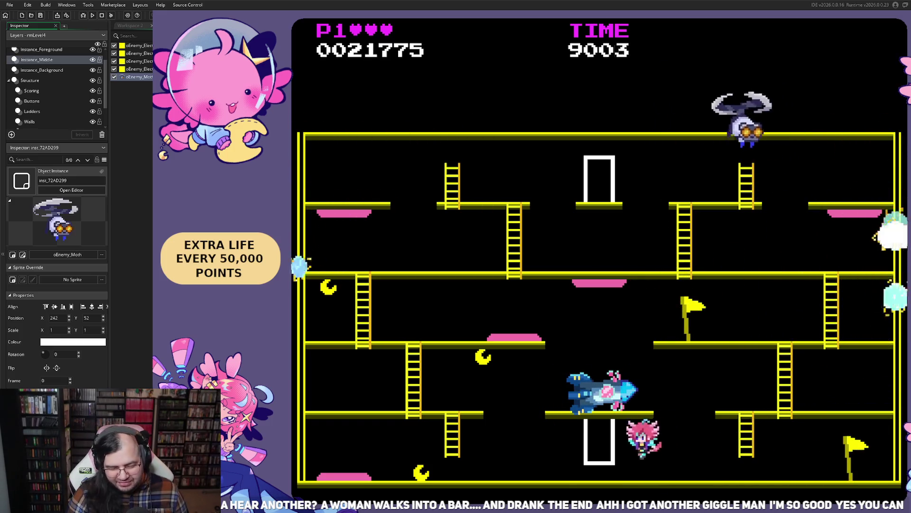
{"action": "key", "text": "Left"}
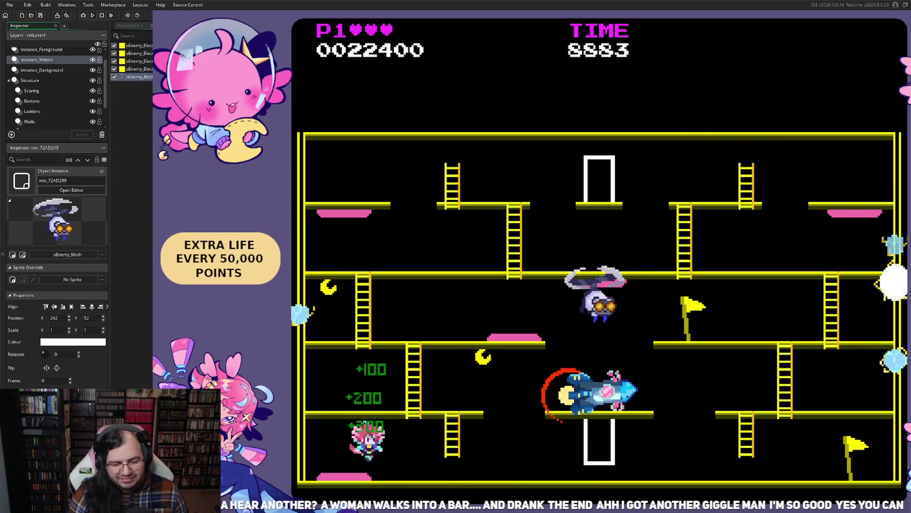
{"action": "key", "text": "Right"}
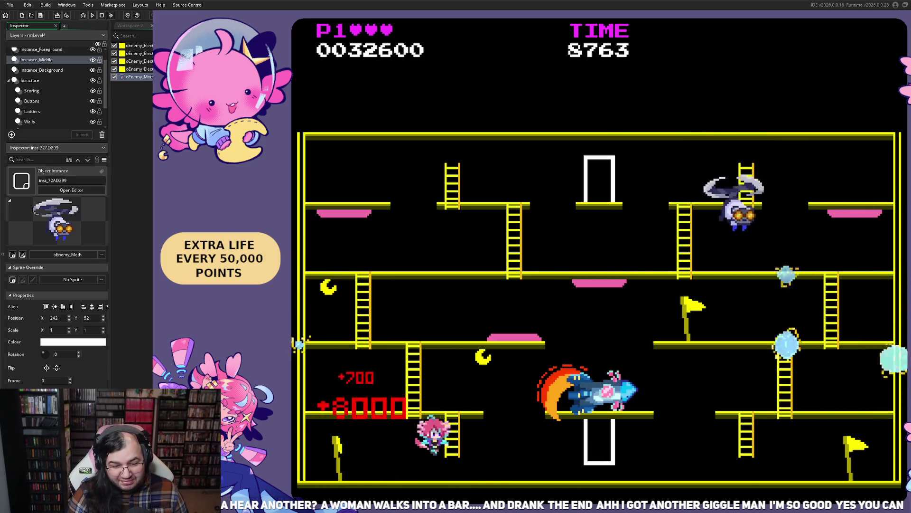
{"action": "key", "text": "Left"}
{"action": "key", "text": "Up"}
{"action": "key", "text": "Right"}
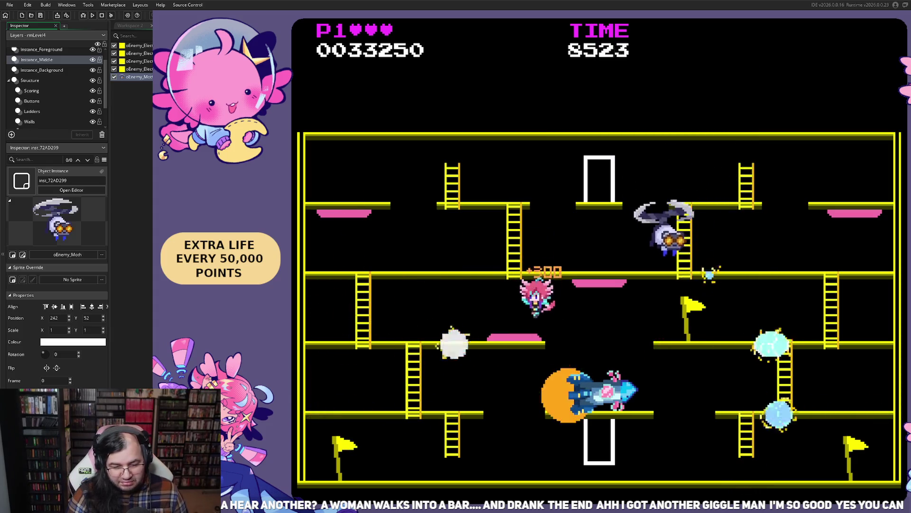
Shuffle along the floor and jump up-right toward the top platform until the level restarts.
{"action": "key", "text": "Left"}
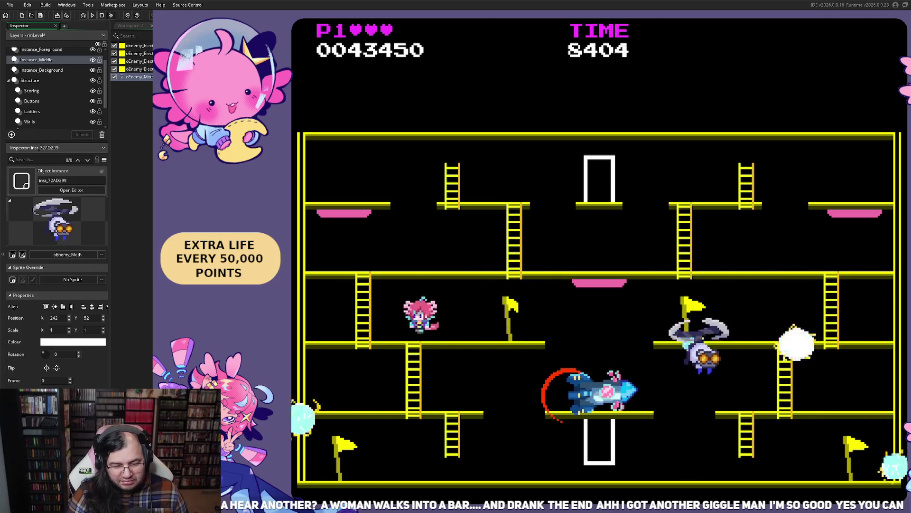
{"action": "key", "text": "Right"}
{"action": "key", "text": "Left"}
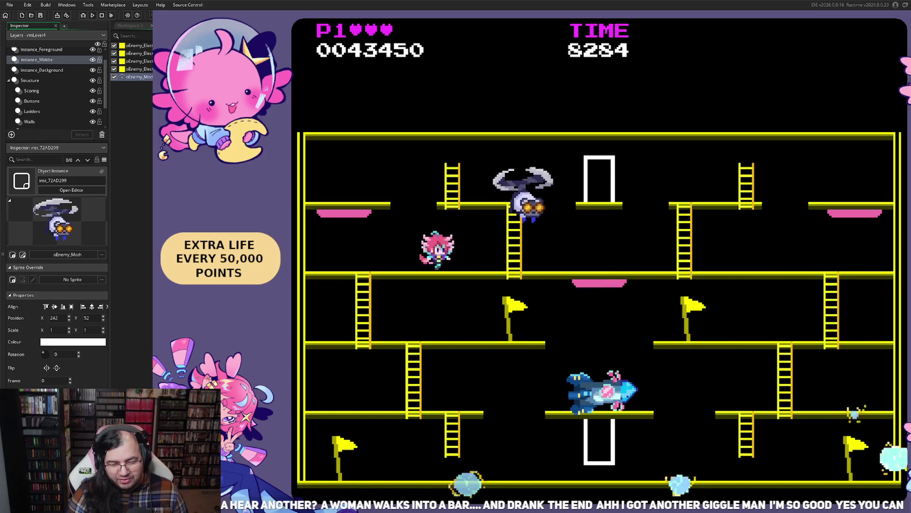
{"action": "key", "text": "Right"}
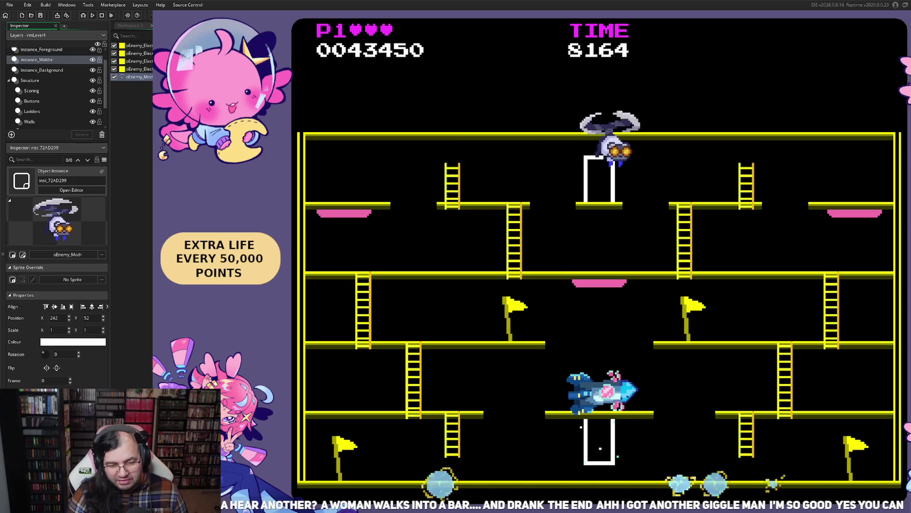
{"action": "key", "text": "Left"}
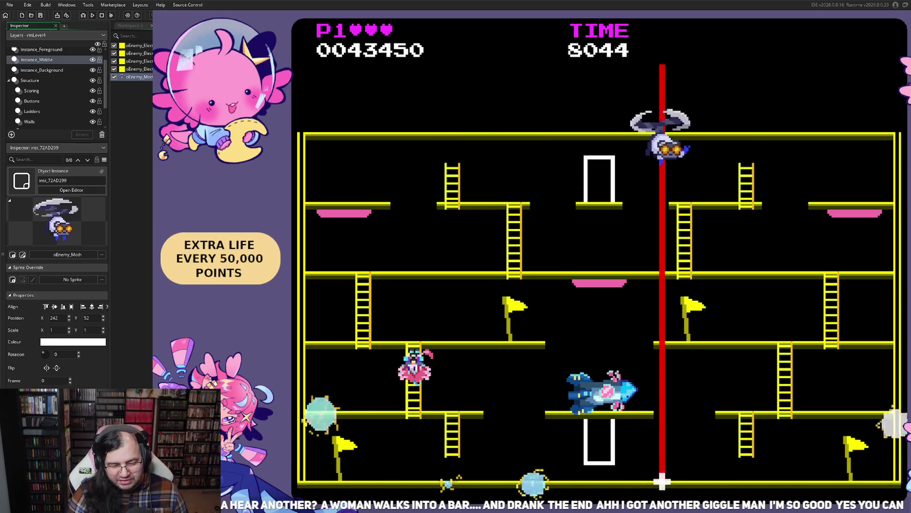
{"action": "key", "text": "Right"}
{"action": "key", "text": "Left"}
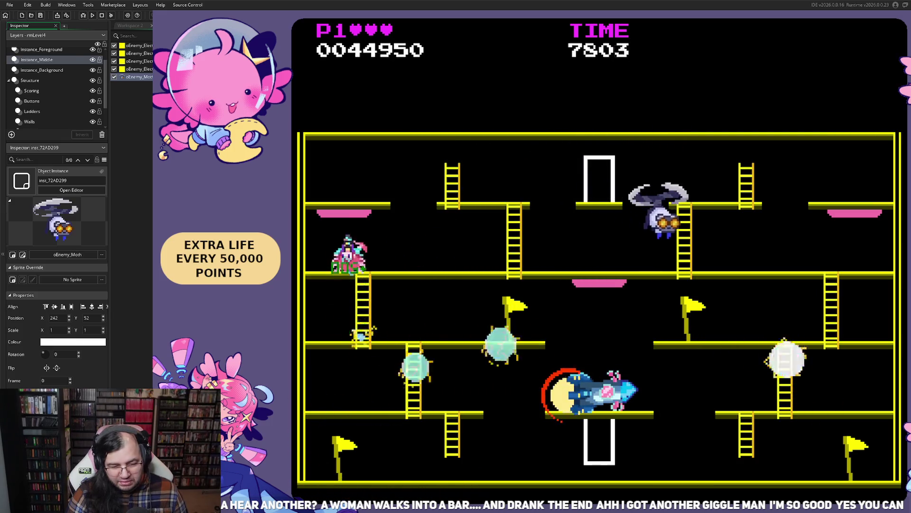
{"action": "key", "text": "Right"}
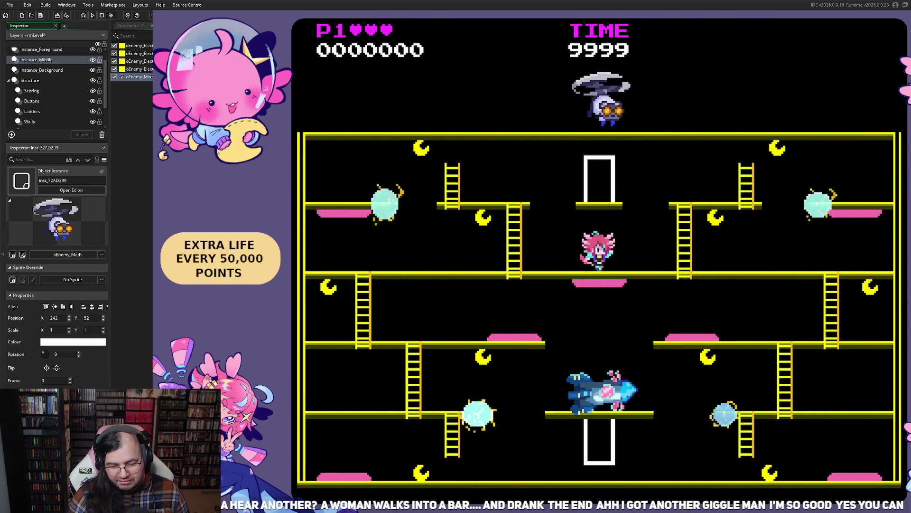
Run and climb to collect moons, including one at the top, scoring along the middle platform.
{"action": "key", "text": "Left"}
{"action": "key", "text": "Up"}
{"action": "key", "text": "Left"}
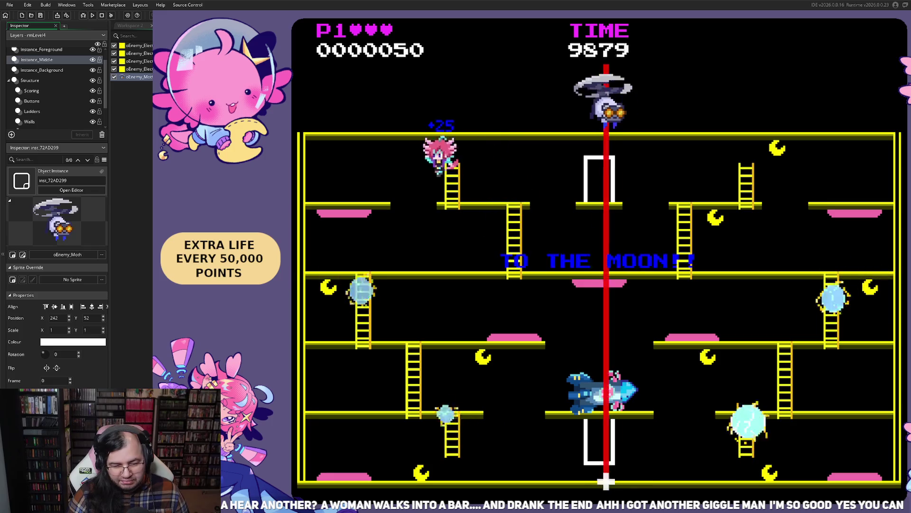
{"action": "key", "text": "Right"}
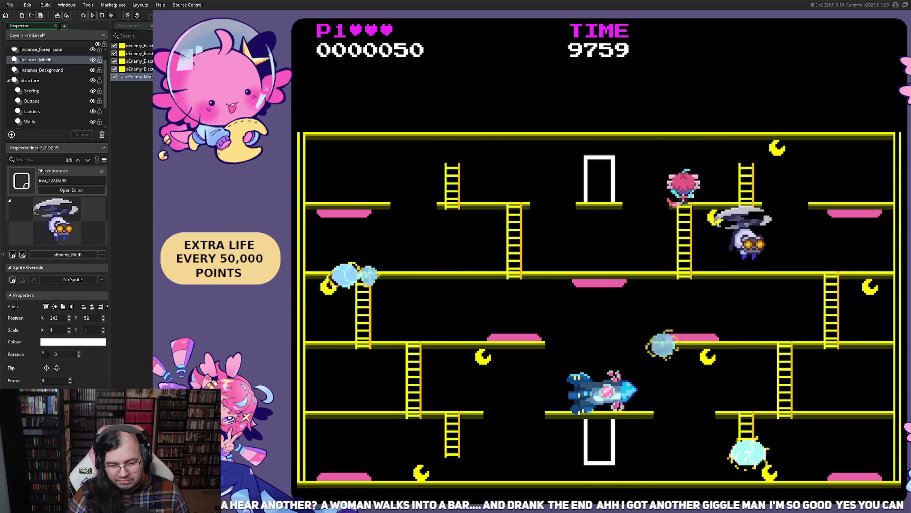
{"action": "key", "text": "Right"}
{"action": "key", "text": "Up"}
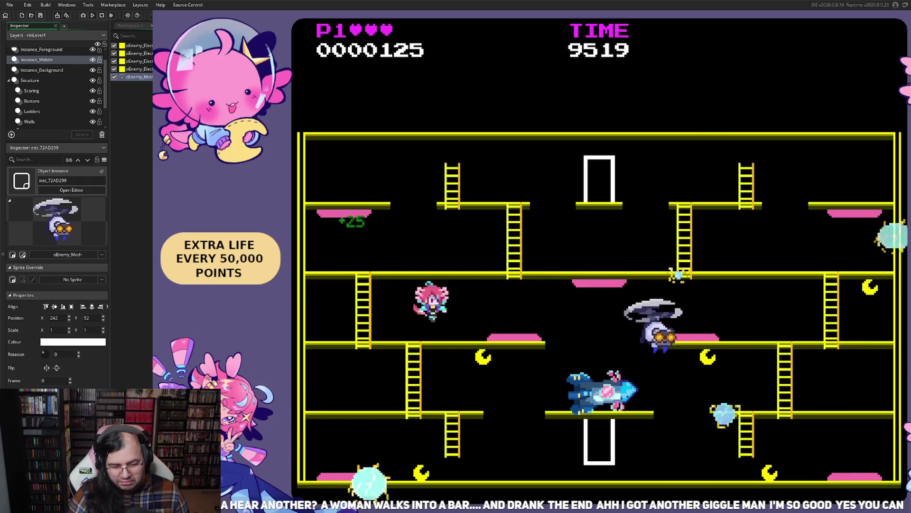
{"action": "key", "text": "Right"}
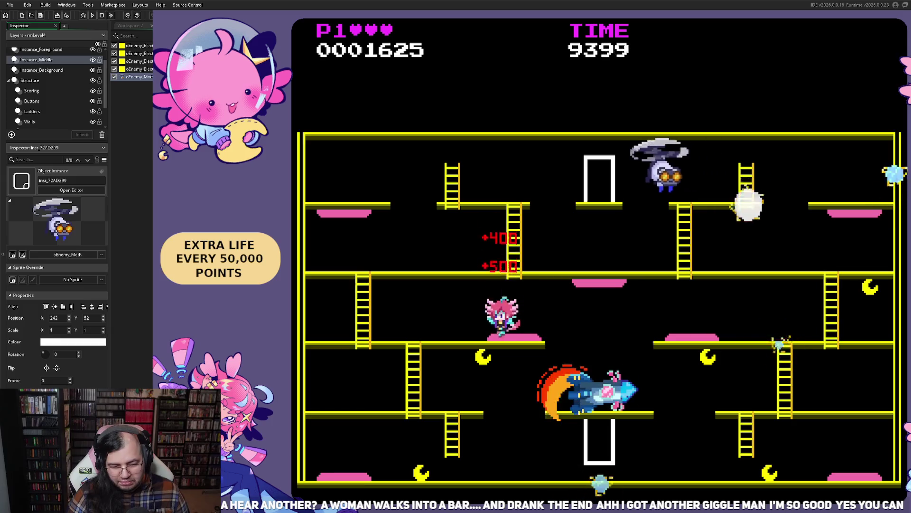
Climb down the ladders and run back and forth along the bottom floor.
{"action": "key", "text": "Left"}
{"action": "key", "text": "Down"}
{"action": "key", "text": "Right"}
{"action": "key", "text": "Left"}
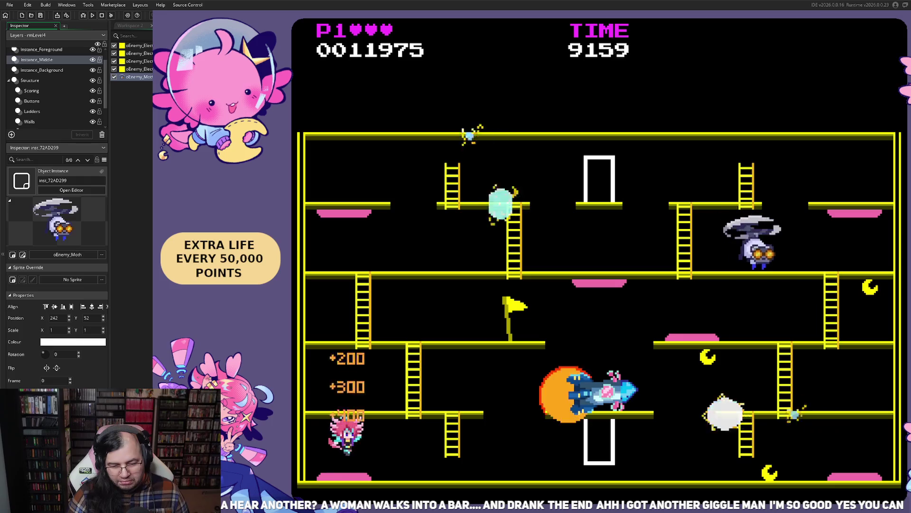
{"action": "key", "text": "Right"}
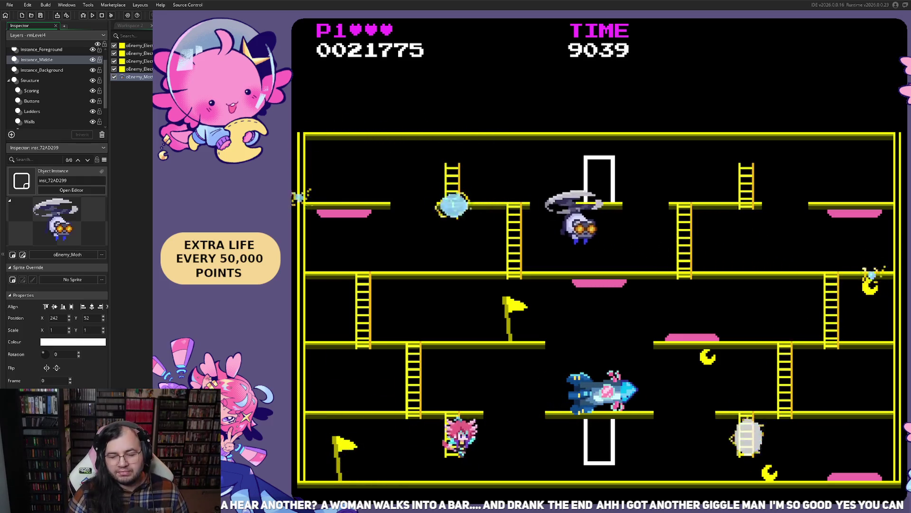
{"action": "key", "text": "Right"}
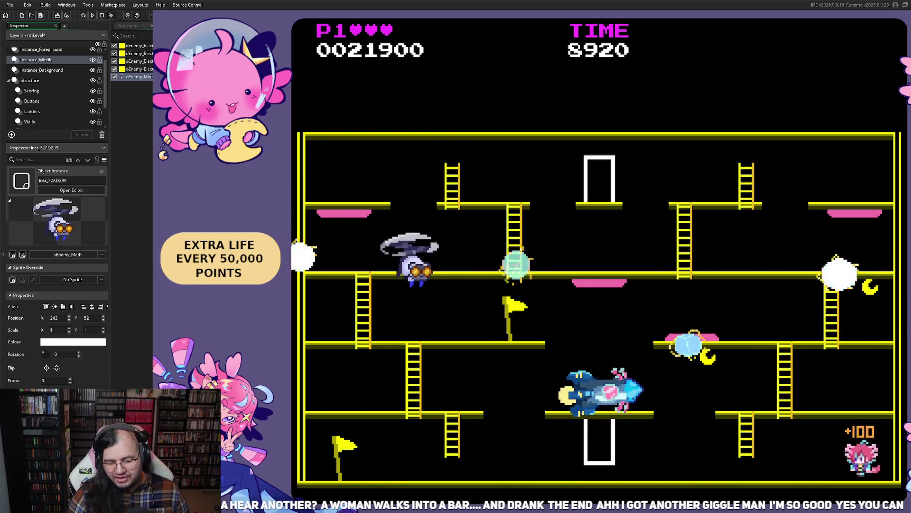
Climb to the middle floor, drop back, and reach the pink trampoline and right-hand ladder.
{"action": "key", "text": "Left"}
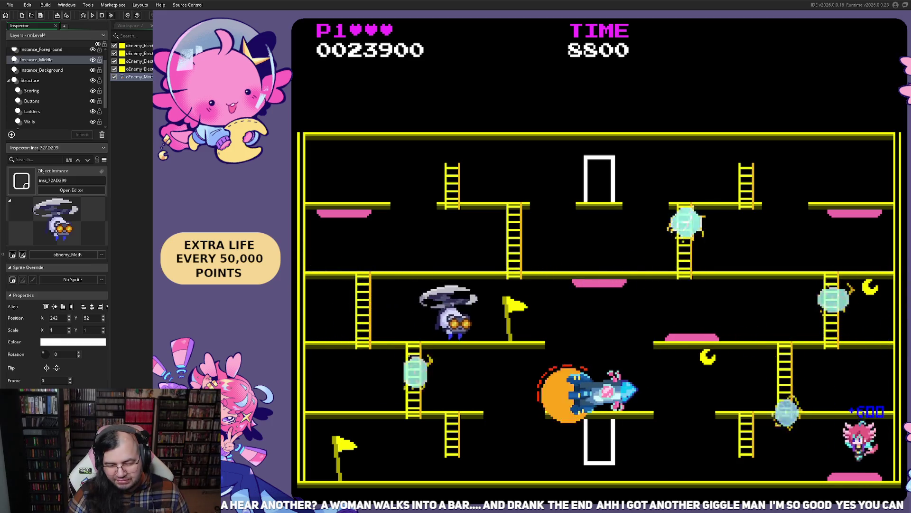
{"action": "key", "text": "Up"}
{"action": "key", "text": "Right"}
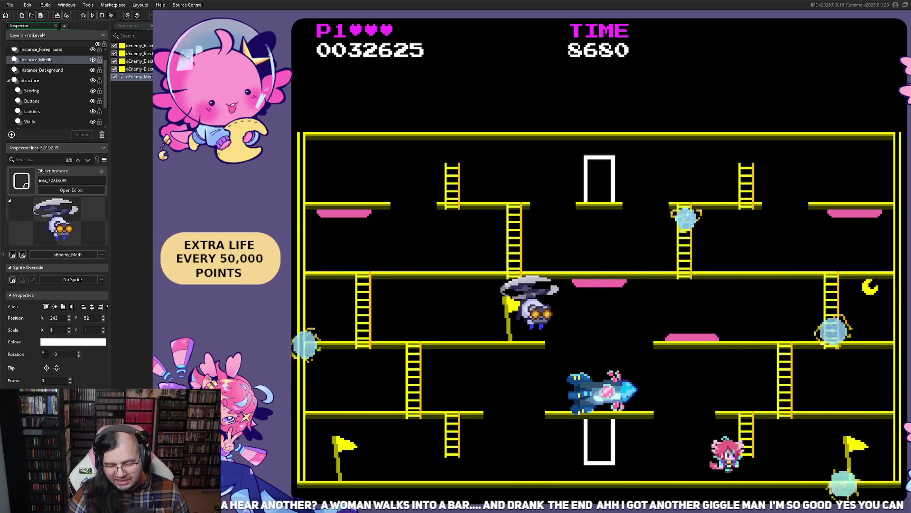
{"action": "key", "text": "Up"}
{"action": "key", "text": "Left"}
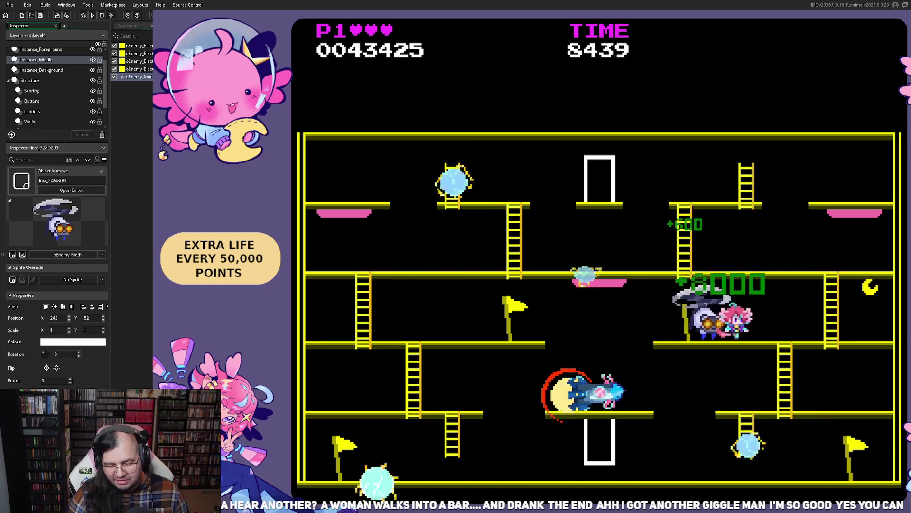
{"action": "key", "text": "Right"}
Climb from the bottom floor up through the middle to the upper floor, collecting points.
{"action": "key", "text": "Left"}
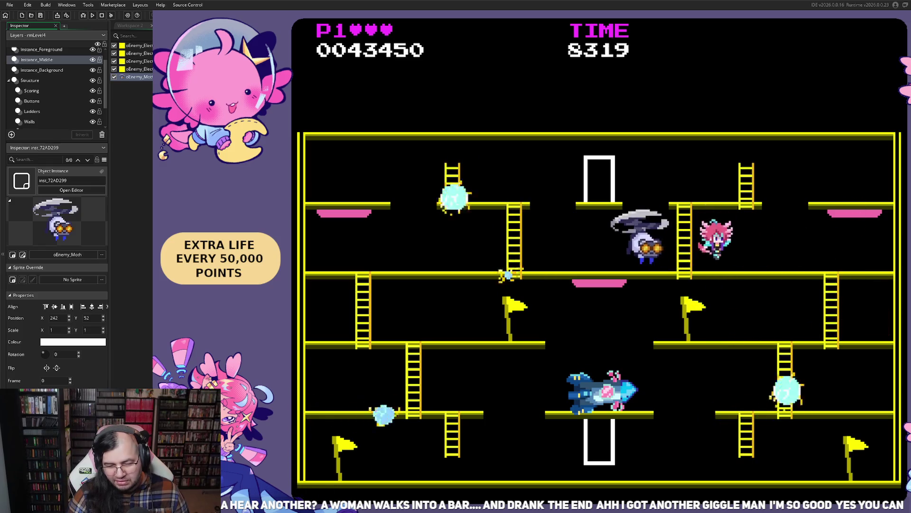
{"action": "key", "text": "Up"}
{"action": "key", "text": "Left"}
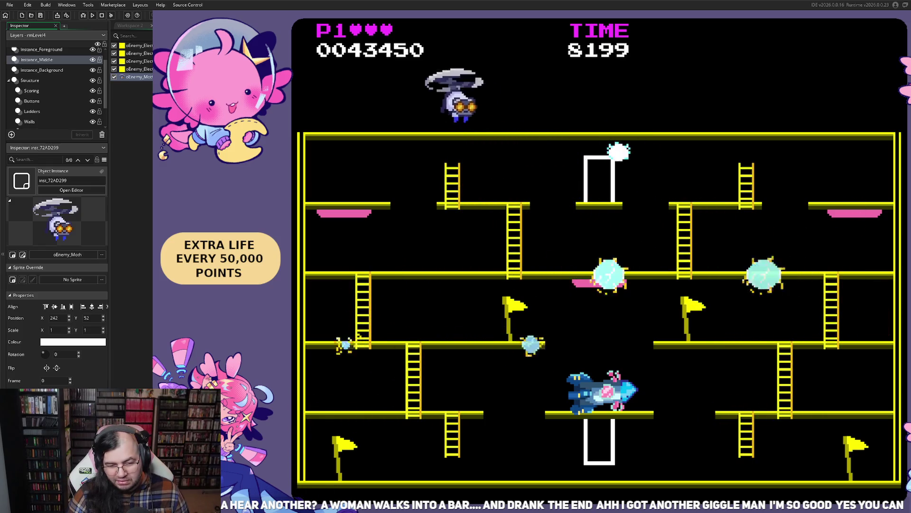
{"action": "key", "text": "Right"}
{"action": "key", "text": "Up"}
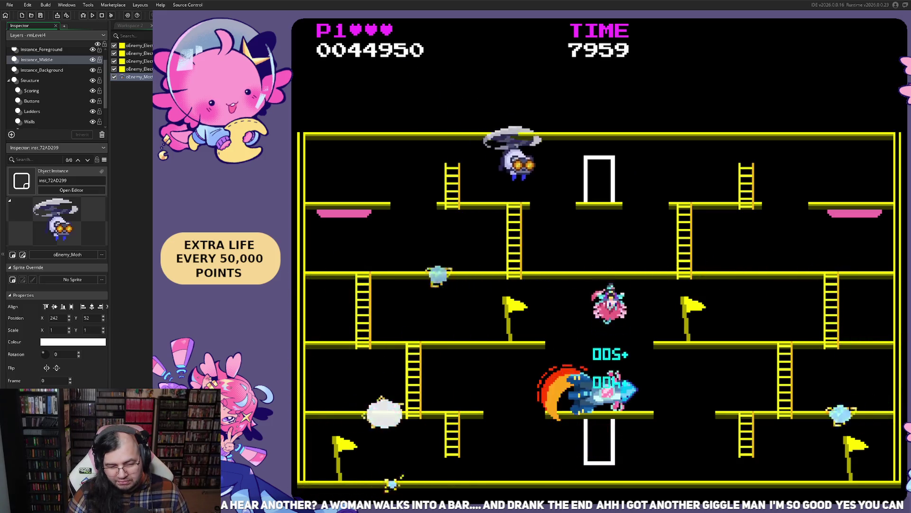
{"action": "key", "text": "Right"}
{"action": "key", "text": "Up"}
{"action": "key", "text": "Right"}
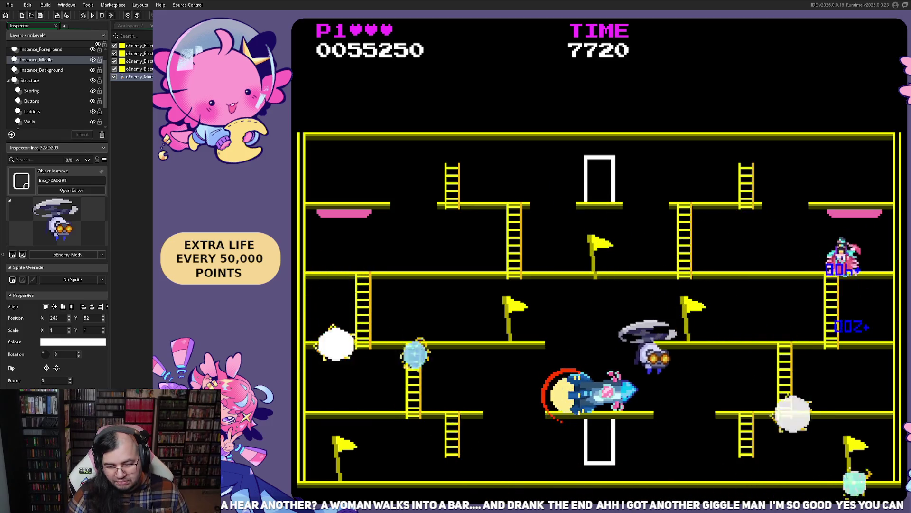
Run left on the upper floor for a bonus, drop down, and collect the star.
{"action": "key", "text": "Left"}
{"action": "key", "text": "Down"}
{"action": "key", "text": "Right"}
{"action": "key", "text": "Down"}
{"action": "key", "text": "Left"}
{"action": "key", "text": "Left"}
{"action": "key", "text": "Up"}
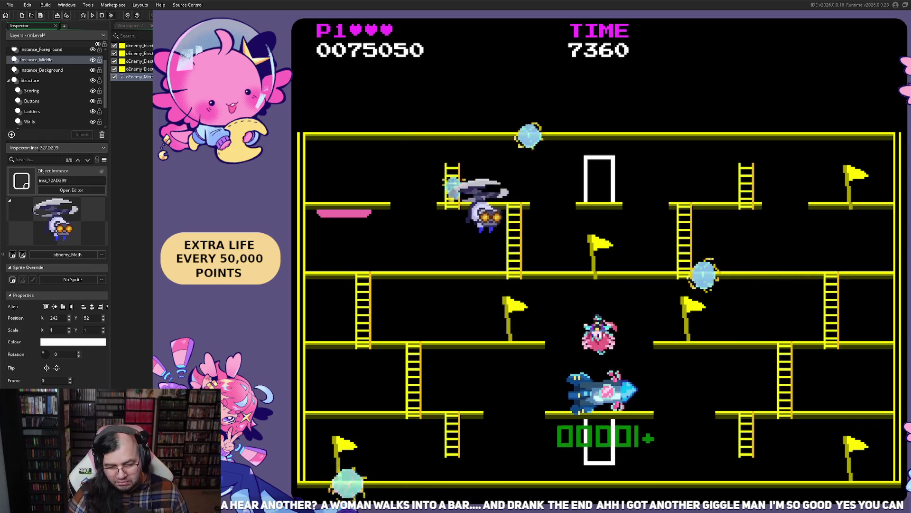
Climb a floor near the left wall and shift over to the ladder by the middle flag.
{"action": "key", "text": "Left"}
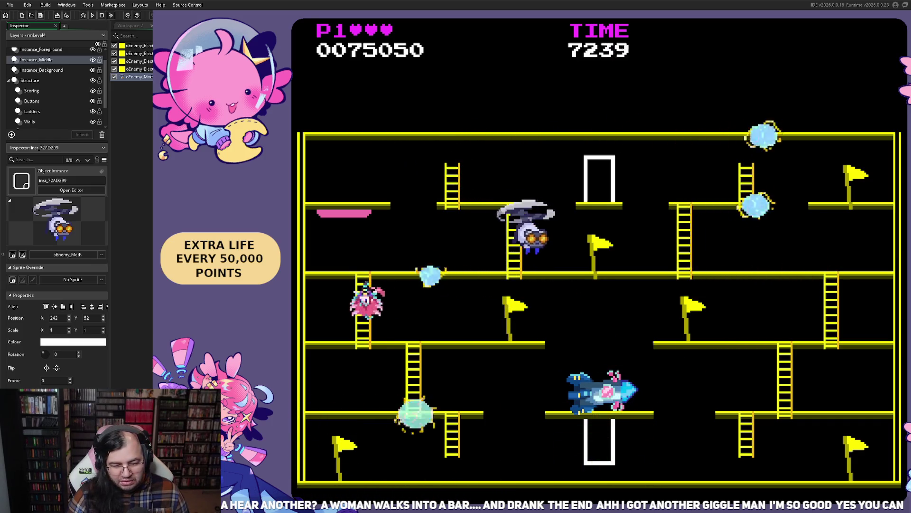
{"action": "key", "text": "Right"}
{"action": "key", "text": "Right"}
{"action": "key", "text": "Up"}
{"action": "key", "text": "Left"}
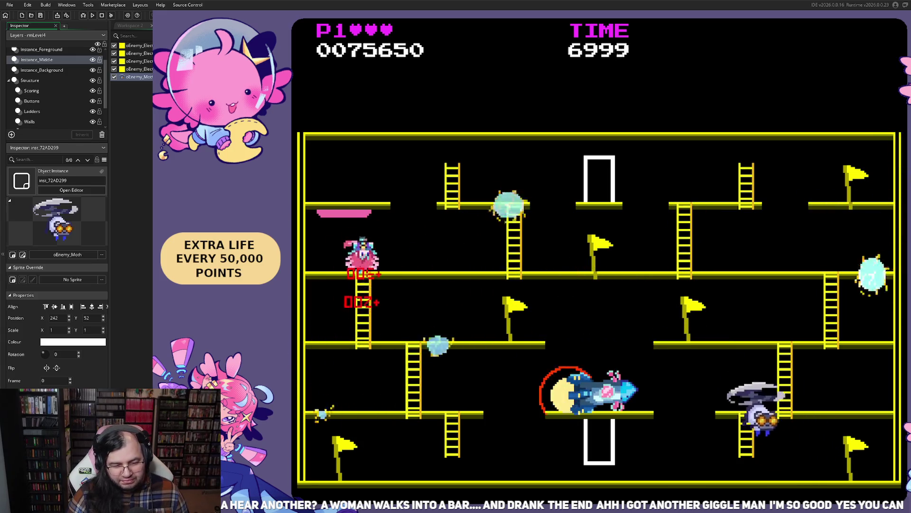
{"action": "key", "text": "Left"}
{"action": "key", "text": "Right"}
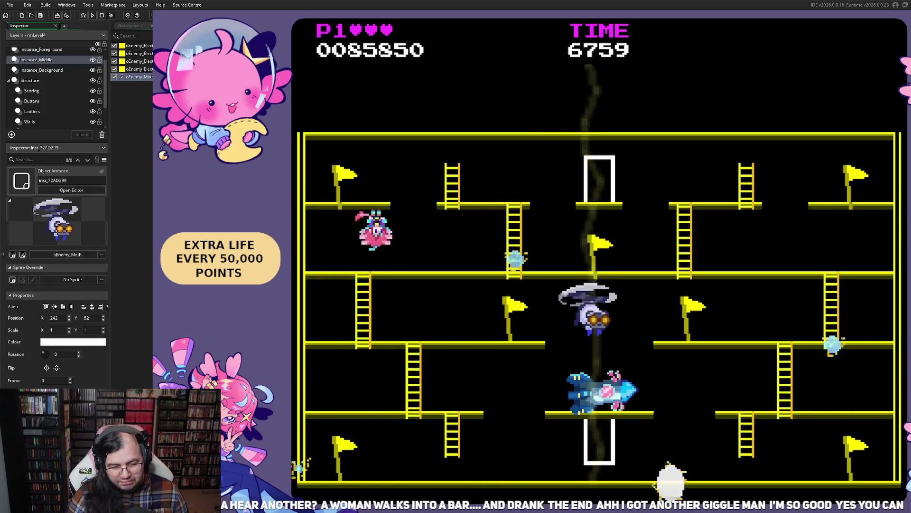
{"action": "key", "text": "Left"}
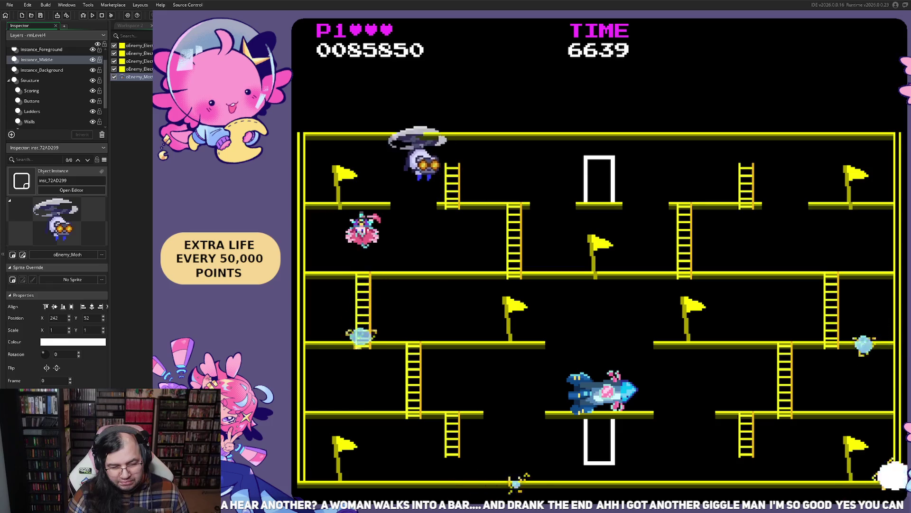
{"action": "key", "text": "Right"}
{"action": "key", "text": "Right"}
Drop to the bottom floor, climb the left ladder and back, then run right to 85,850 points.
{"action": "key", "text": "Left"}
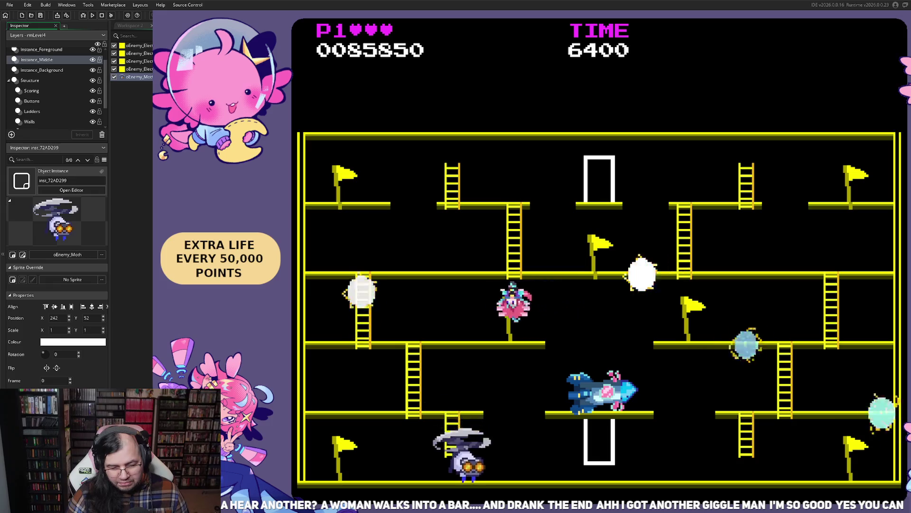
{"action": "key", "text": "Up"}
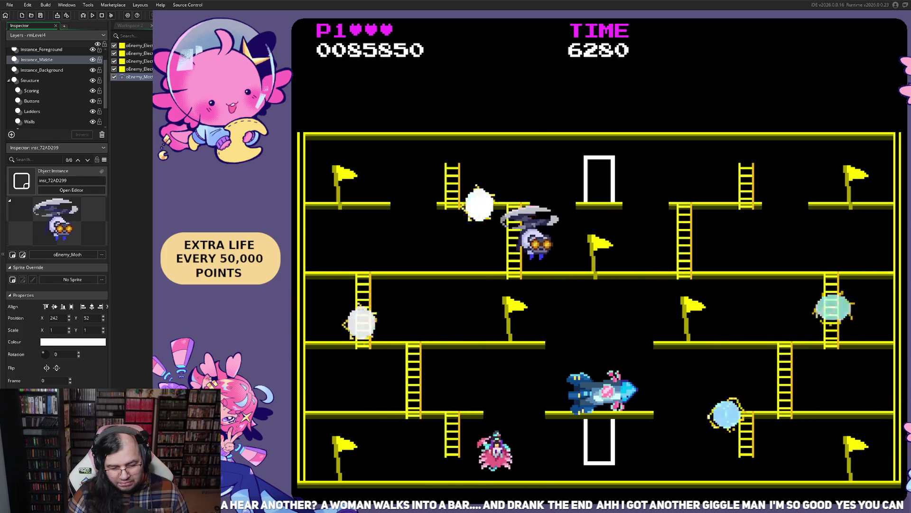
{"action": "key", "text": "Down"}
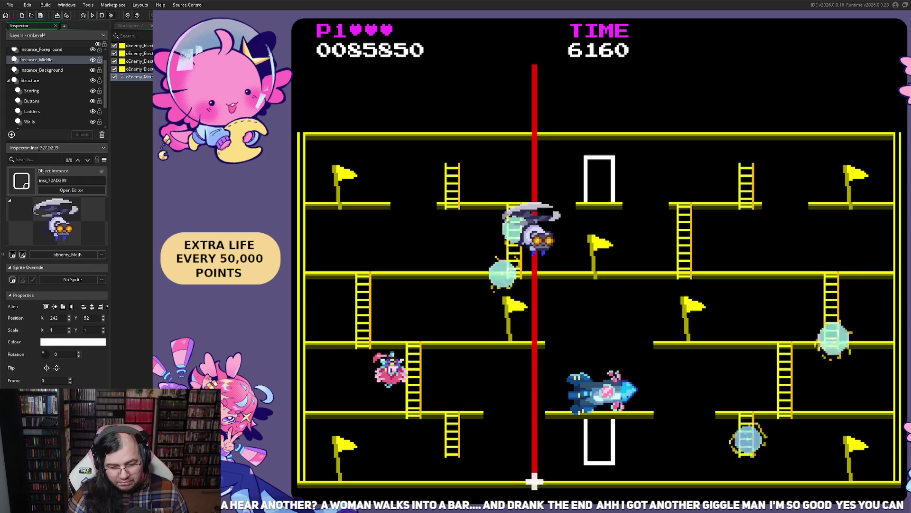
{"action": "key", "text": "Left"}
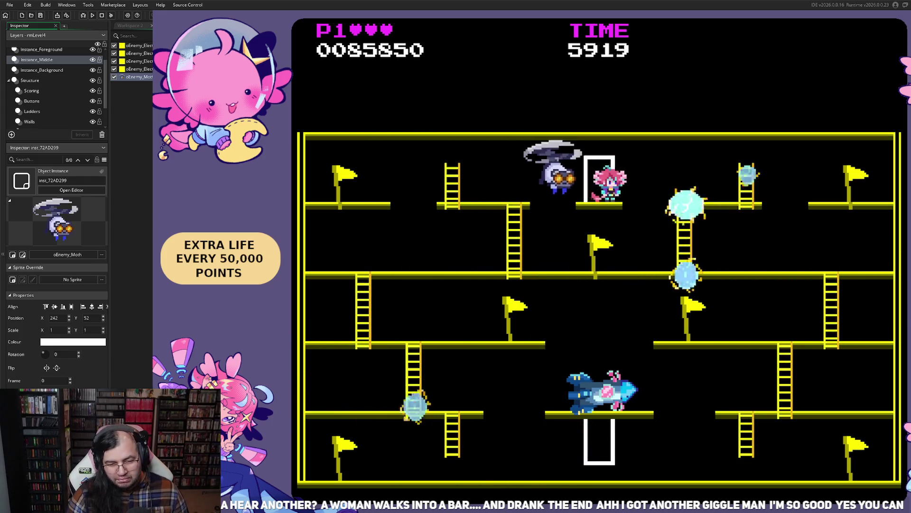
{"action": "key", "text": "Left"}
{"action": "key", "text": "Down"}
{"action": "key", "text": "Right"}
{"action": "key", "text": "Right"}
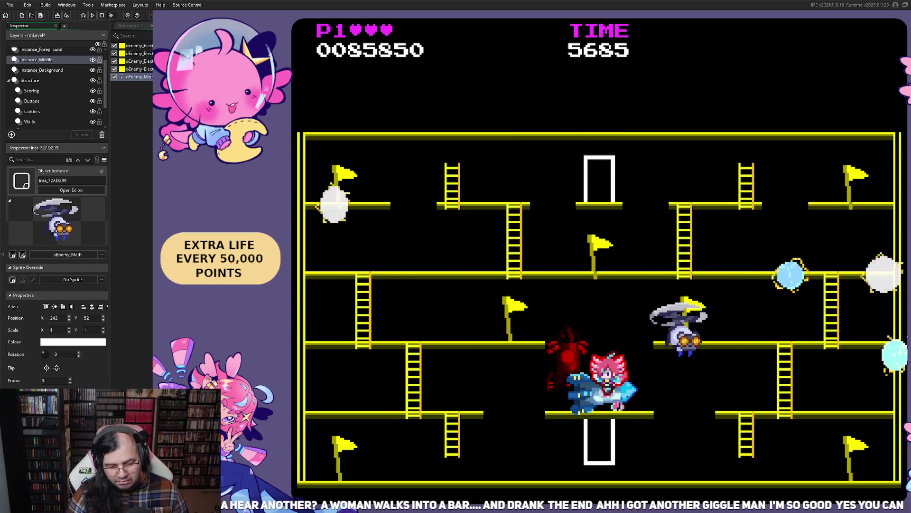
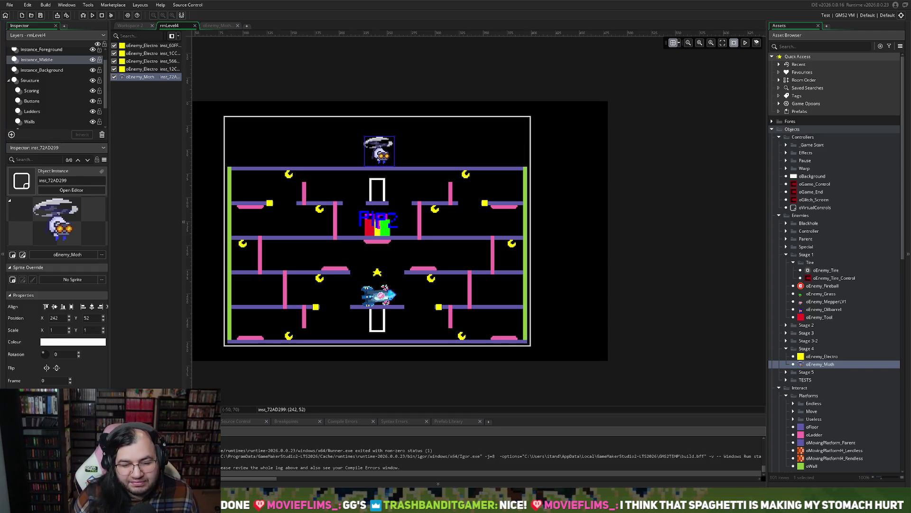
Deselect the moth enemy and shorten the left green wall so it starts at the lower floor.
{"action": "scroll", "coordinate": [266, 202], "scroll_direction": "down", "scroll_amount": 2}
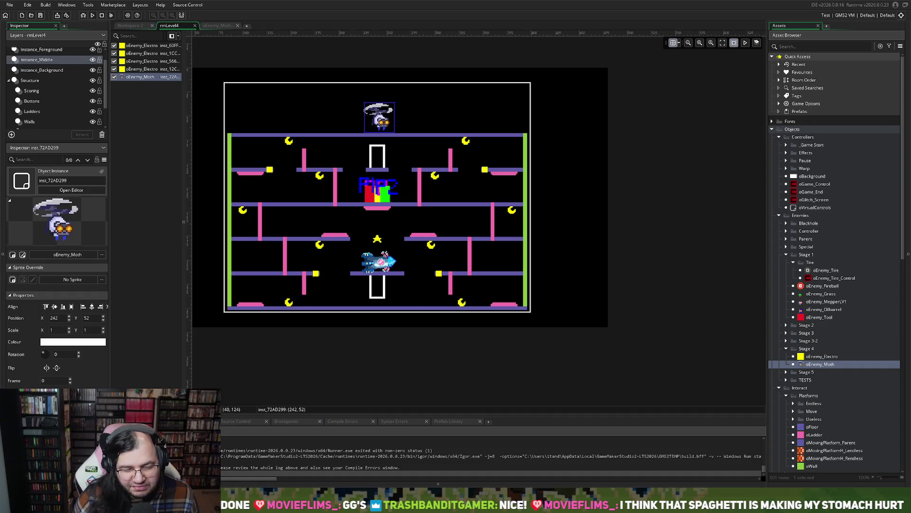
{"action": "left_click", "coordinate": [280, 134]}
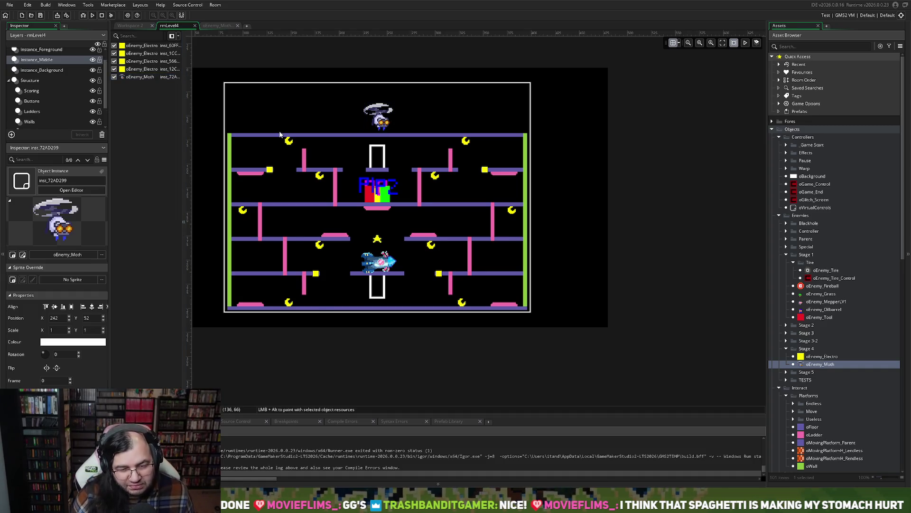
{"action": "scroll", "coordinate": [277, 137], "scroll_direction": "left", "scroll_amount": 4}
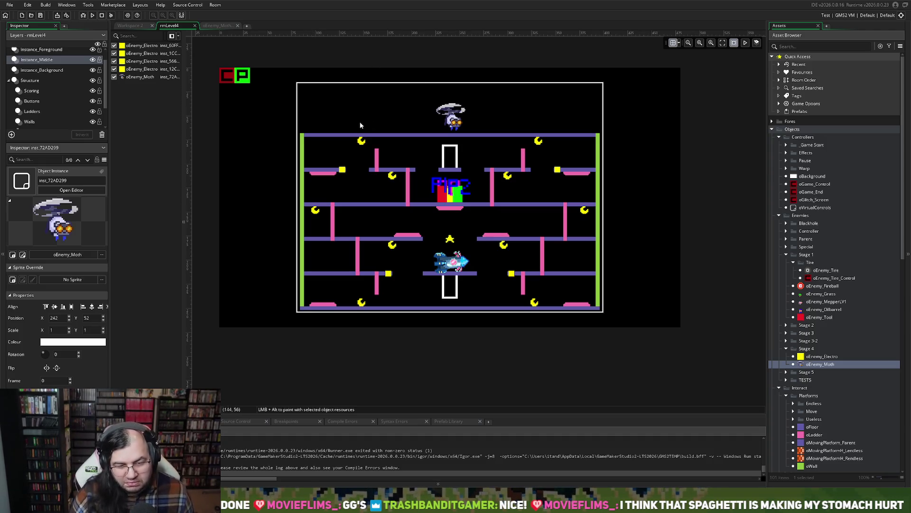
{"action": "scroll", "coordinate": [361, 120], "scroll_direction": "up", "scroll_amount": 5}
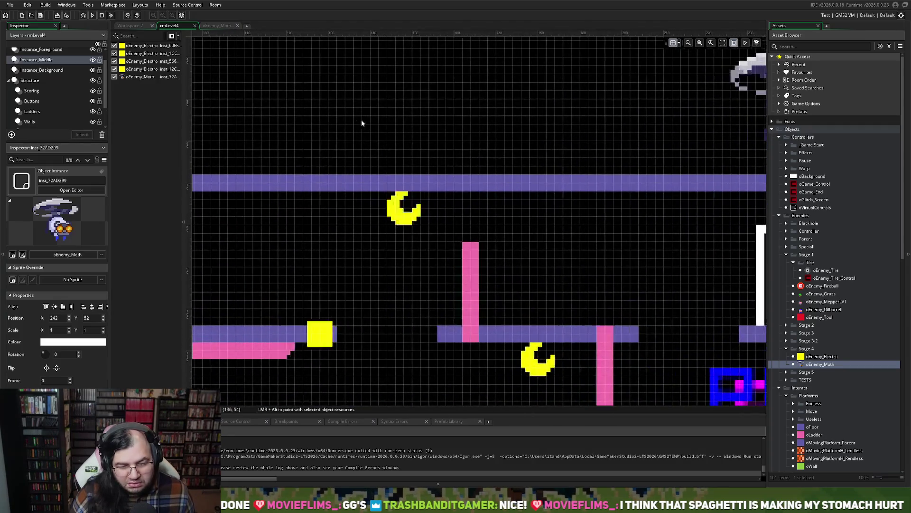
{"action": "scroll", "coordinate": [361, 123], "scroll_direction": "down", "scroll_amount": 4}
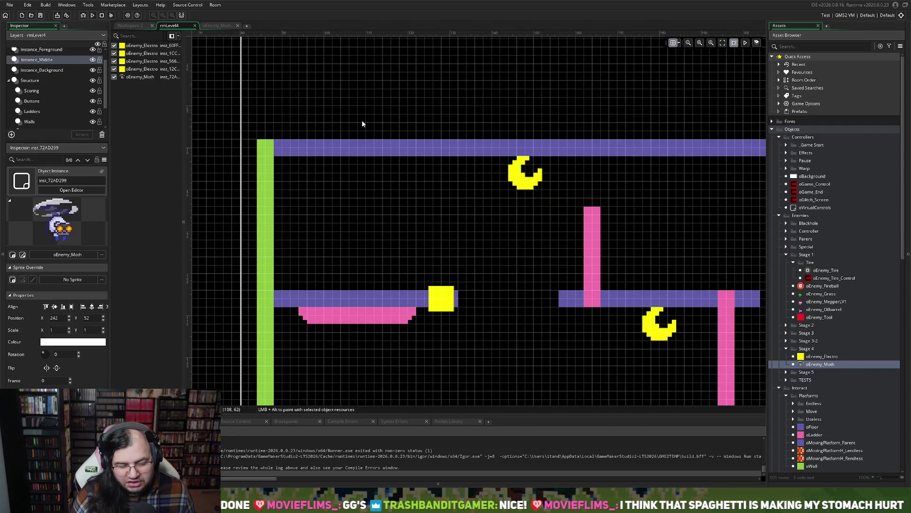
{"action": "scroll", "coordinate": [364, 123], "scroll_direction": "down", "scroll_amount": 3}
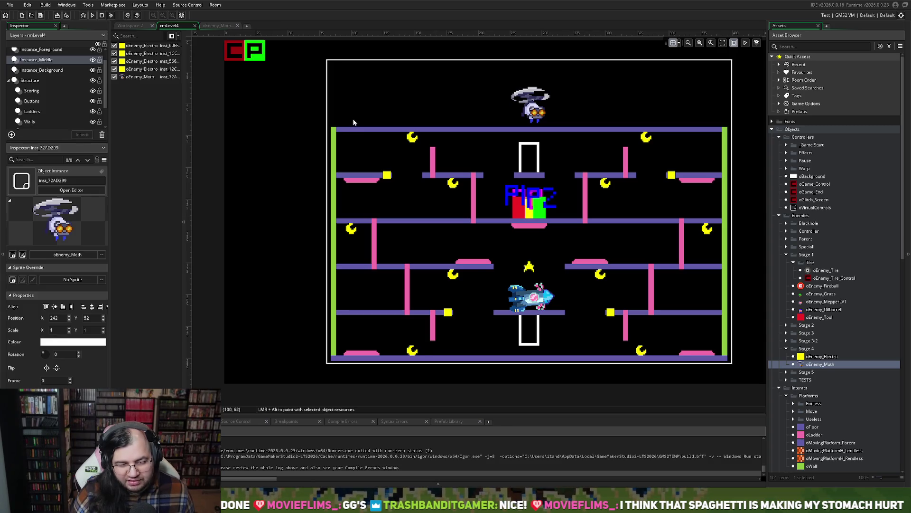
{"action": "scroll", "coordinate": [353, 123], "scroll_direction": "up", "scroll_amount": 5}
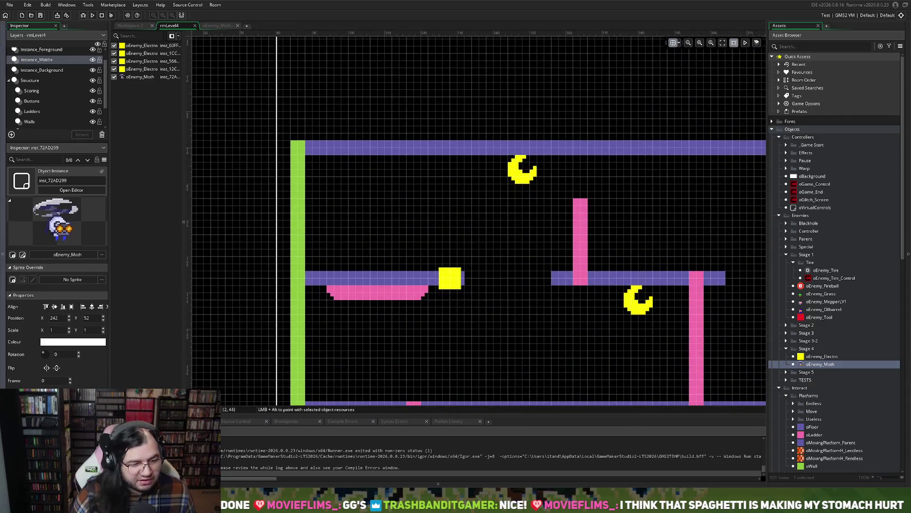
{"action": "left_click", "coordinate": [42, 111]}
{"action": "left_click", "coordinate": [52, 122]}
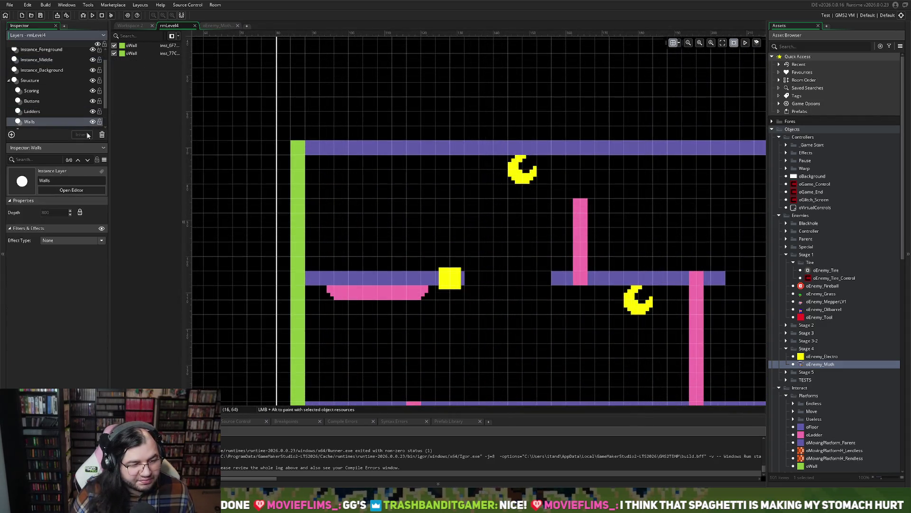
{"action": "left_click", "coordinate": [298, 147]}
{"action": "mouse_move", "coordinate": [296, 140]}
{"action": "left_mouse_down"}
{"action": "mouse_move", "coordinate": [296, 298]}
{"action": "mouse_move", "coordinate": [295, 272]}
{"action": "left_mouse_up"}
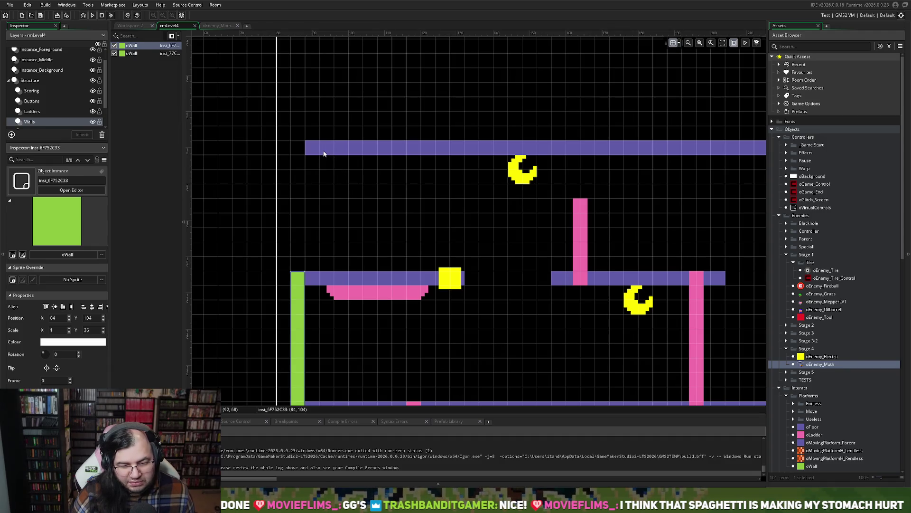
On the Floors layer, drag the top purple floor's left end inward.
{"action": "left_click", "coordinate": [32, 112]}
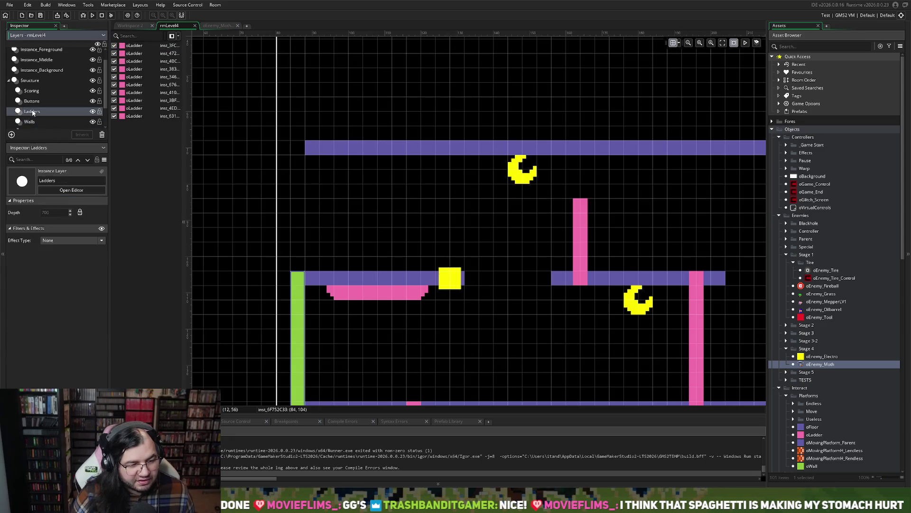
{"action": "left_click", "coordinate": [33, 102]}
{"action": "scroll", "coordinate": [35, 107], "scroll_direction": "down", "scroll_amount": 3}
{"action": "left_click", "coordinate": [31, 103]}
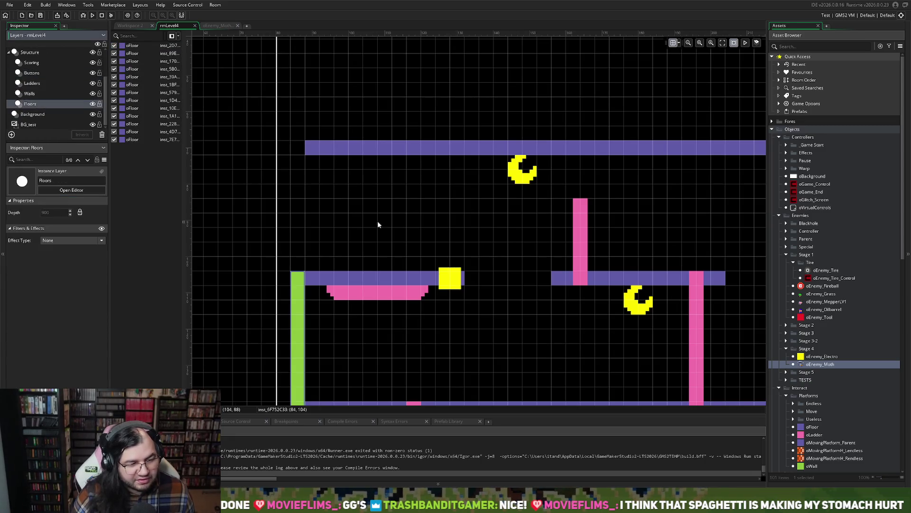
{"action": "left_click", "coordinate": [324, 149]}
{"action": "mouse_move", "coordinate": [324, 150]}
{"action": "left_mouse_down"}
{"action": "mouse_move", "coordinate": [316, 151]}
{"action": "mouse_move", "coordinate": [476, 163]}
{"action": "left_mouse_up"}
{"action": "scroll", "coordinate": [461, 175], "scroll_direction": "down", "scroll_amount": 2}
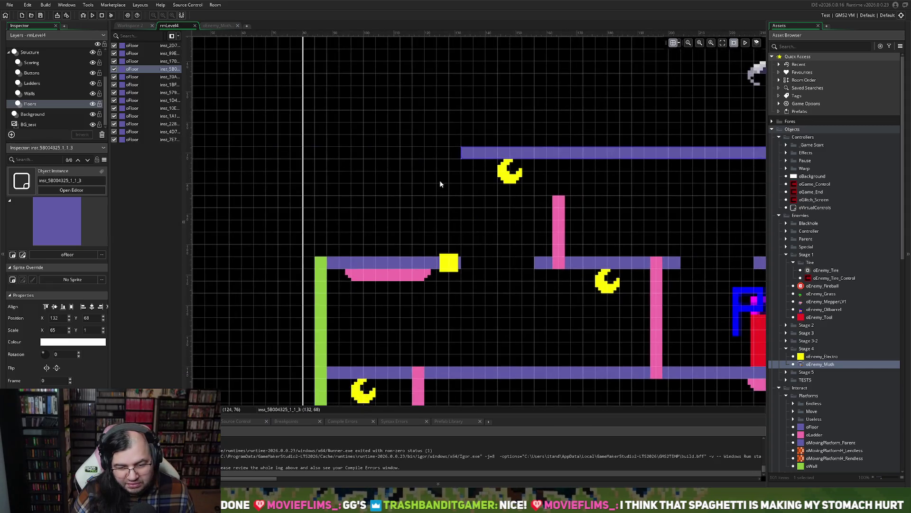
{"action": "scroll", "coordinate": [399, 177], "scroll_direction": "down", "scroll_amount": 2}
{"action": "scroll", "coordinate": [392, 178], "scroll_direction": "up", "scroll_amount": 1}
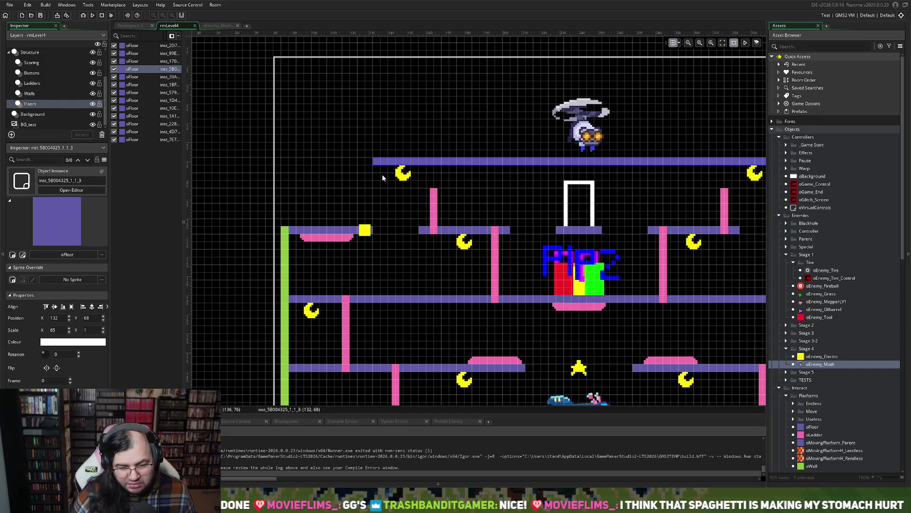
{"action": "scroll", "coordinate": [383, 178], "scroll_direction": "right", "scroll_amount": 5}
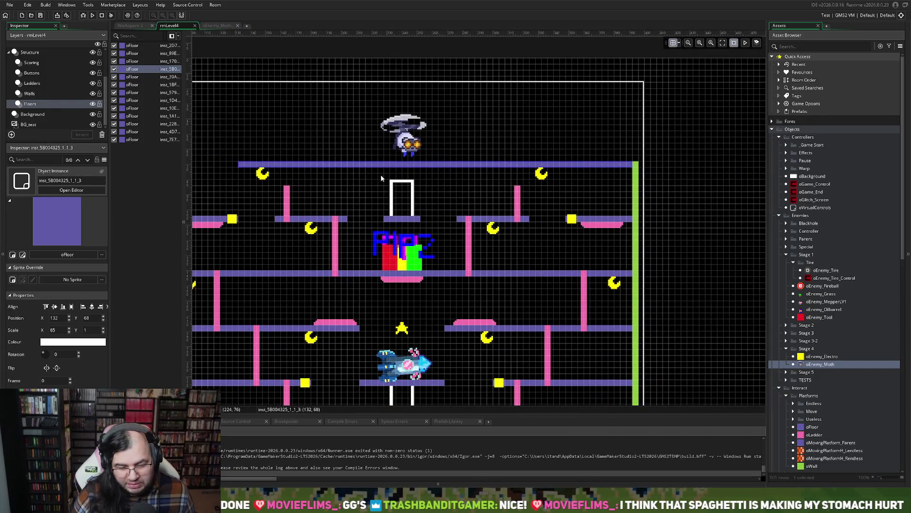
{"action": "scroll", "coordinate": [380, 177], "scroll_direction": "down", "scroll_amount": 2}
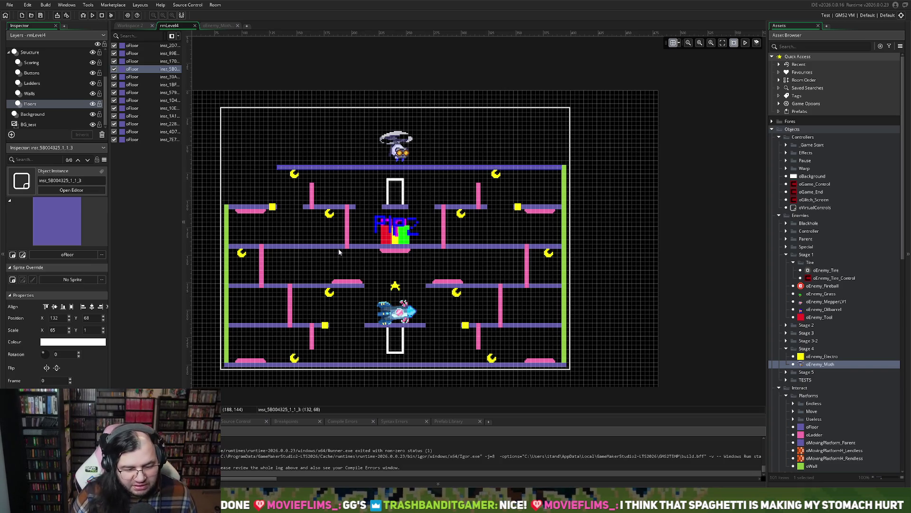
{"action": "scroll", "coordinate": [280, 201], "scroll_direction": "up", "scroll_amount": 5}
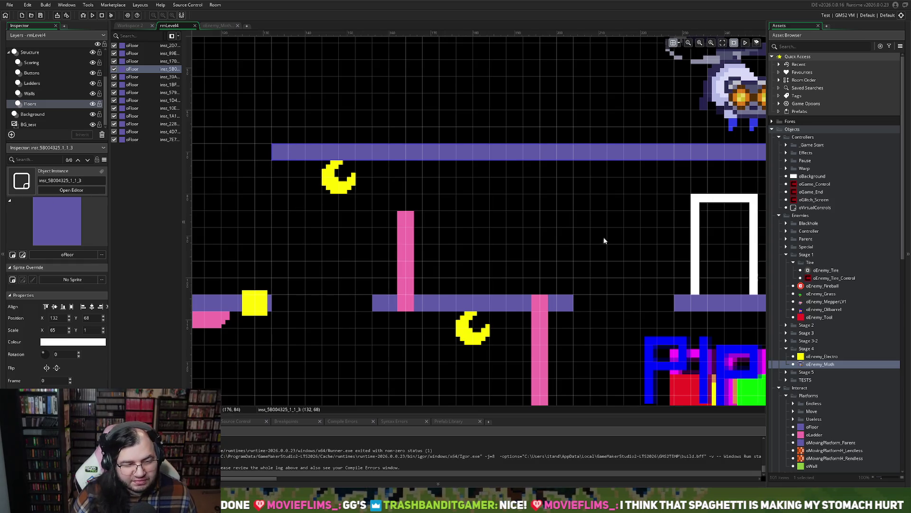
{"action": "scroll", "coordinate": [803, 325], "scroll_direction": "down", "scroll_amount": 3}
{"action": "mouse_move", "coordinate": [811, 409]}
{"action": "left_mouse_down"}
{"action": "mouse_move", "coordinate": [391, 250]}
{"action": "mouse_move", "coordinate": [298, 201]}
{"action": "mouse_move", "coordinate": [264, 172]}
{"action": "mouse_move", "coordinate": [263, 153]}
{"action": "left_mouse_up"}
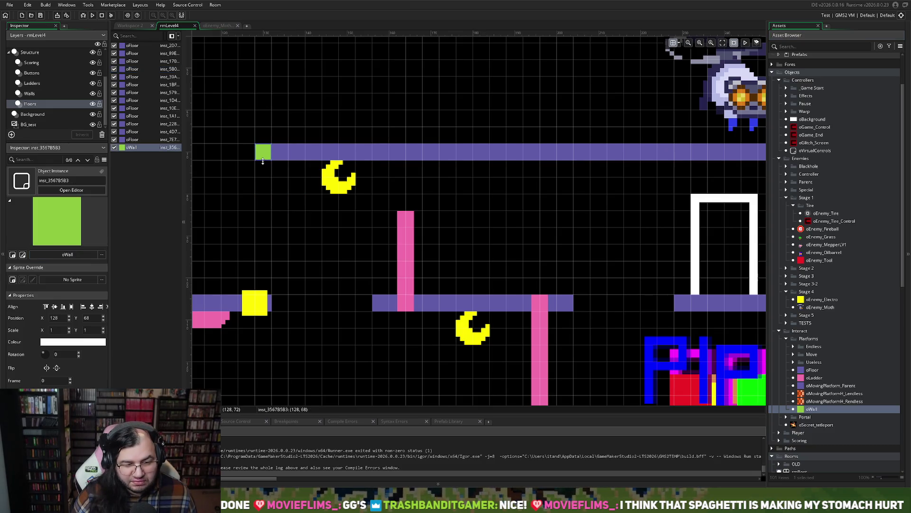
{"action": "left_click_drag", "start_coordinate": [263, 161], "coordinate": [268, 286]}
{"action": "scroll", "coordinate": [279, 255], "scroll_direction": "left", "scroll_amount": 3}
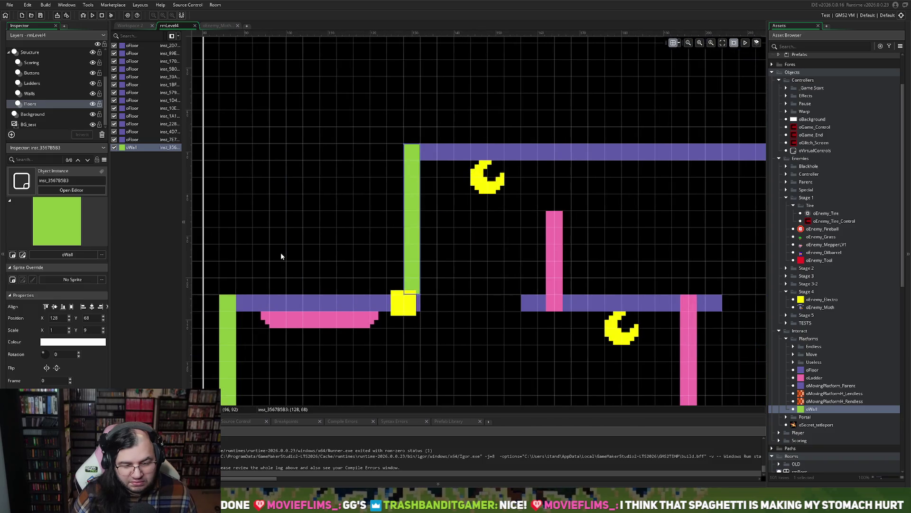
{"action": "scroll", "coordinate": [279, 251], "scroll_direction": "down", "scroll_amount": 1}
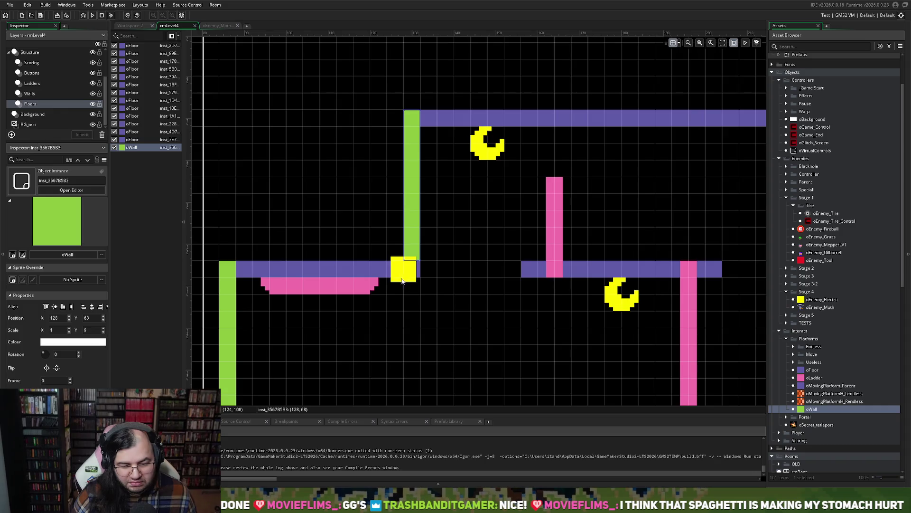
{"action": "left_click_drag", "start_coordinate": [411, 261], "coordinate": [411, 273]}
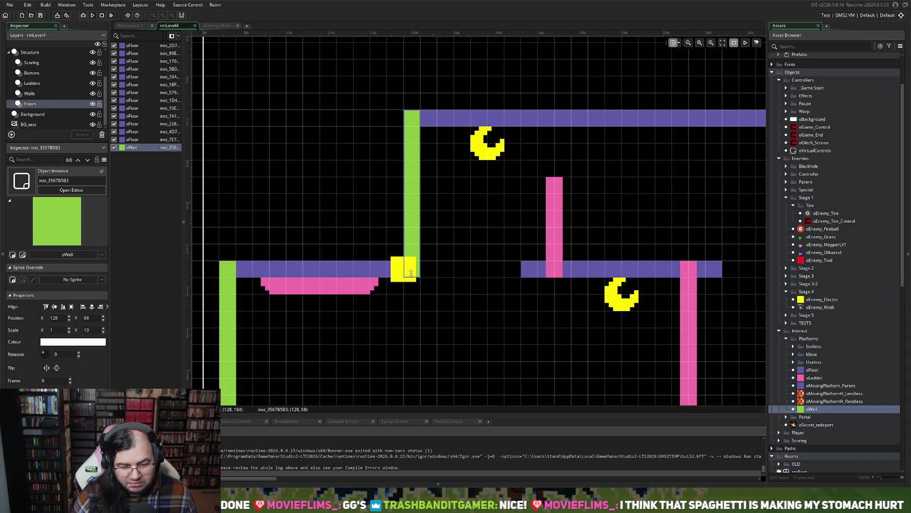
{"action": "left_click", "coordinate": [444, 117]}
{"action": "left_click_drag", "start_coordinate": [428, 122], "coordinate": [403, 120]}
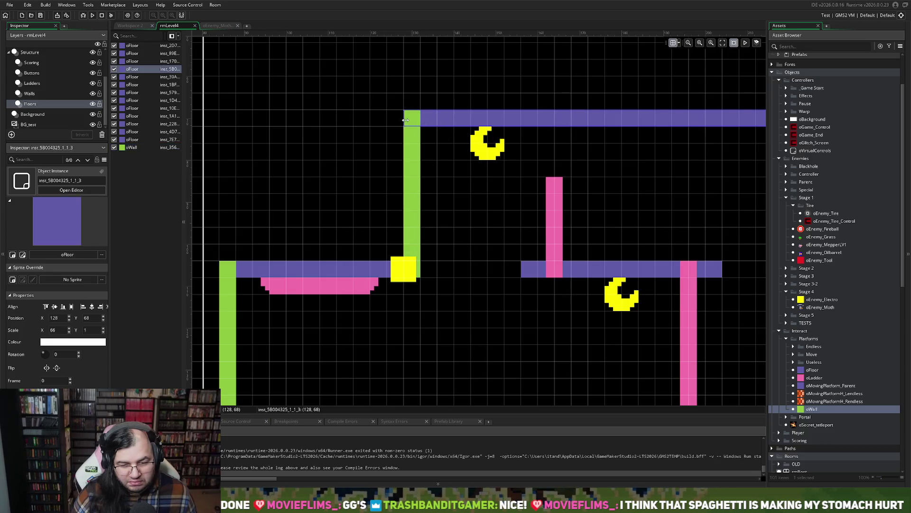
{"action": "scroll", "coordinate": [364, 172], "scroll_direction": "down", "scroll_amount": 1}
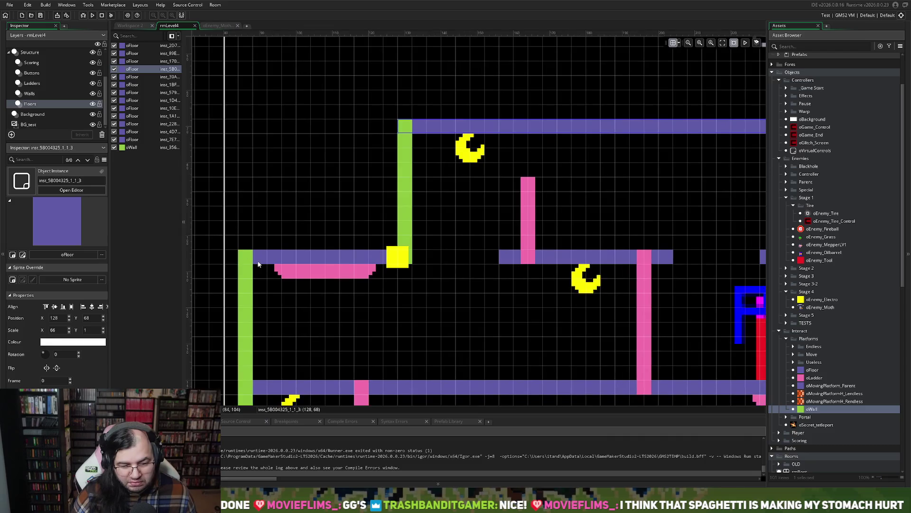
{"action": "left_click", "coordinate": [251, 258]}
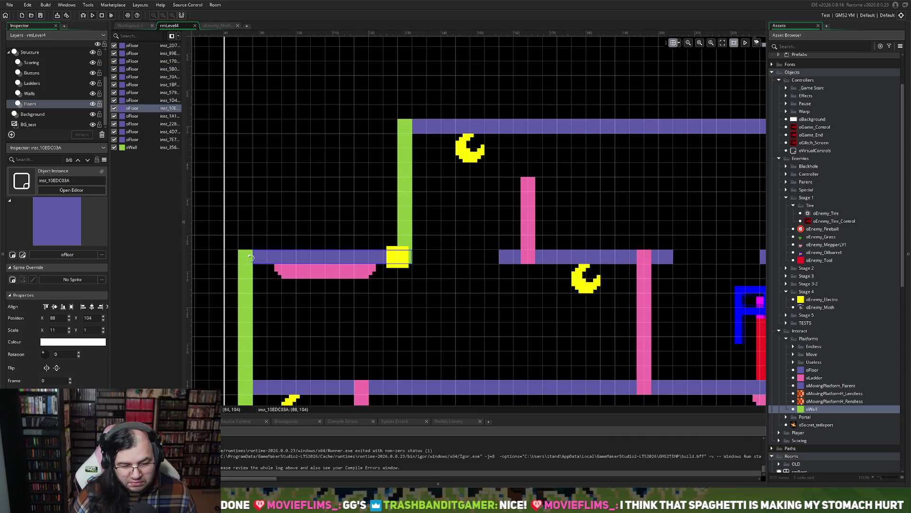
{"action": "left_click", "coordinate": [277, 385]}
{"action": "left_click", "coordinate": [405, 127]}
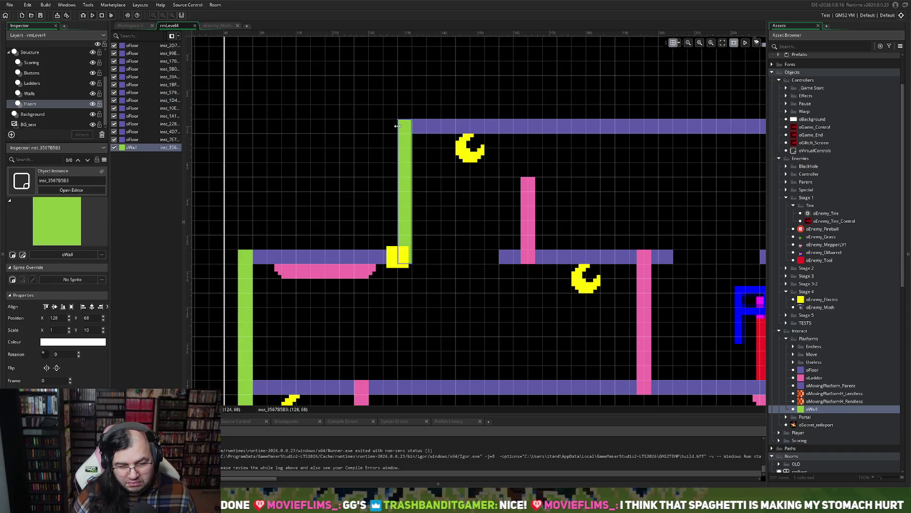
{"action": "left_click_drag", "start_coordinate": [398, 127], "coordinate": [416, 126]}
{"action": "key", "text": "ctrl+z"}
{"action": "left_click", "coordinate": [421, 129]}
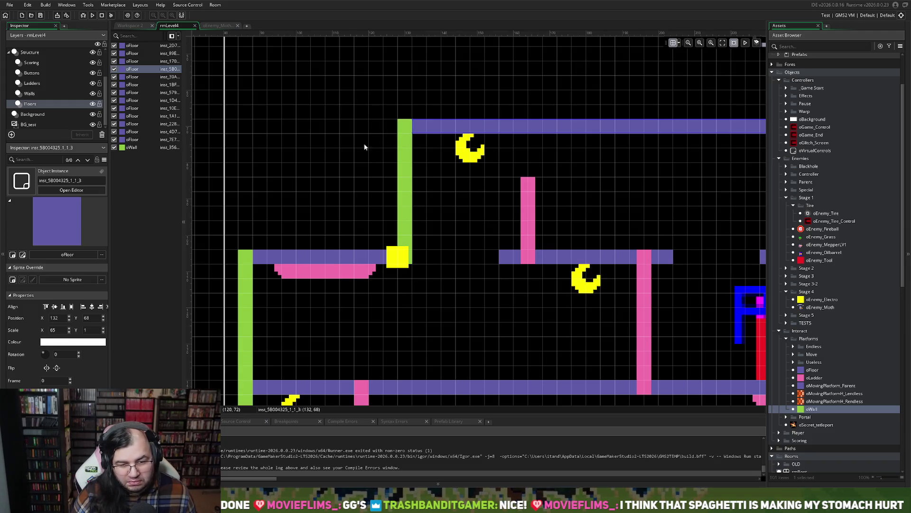
{"action": "right_click", "coordinate": [131, 147]}
{"action": "left_click", "coordinate": [139, 183]}
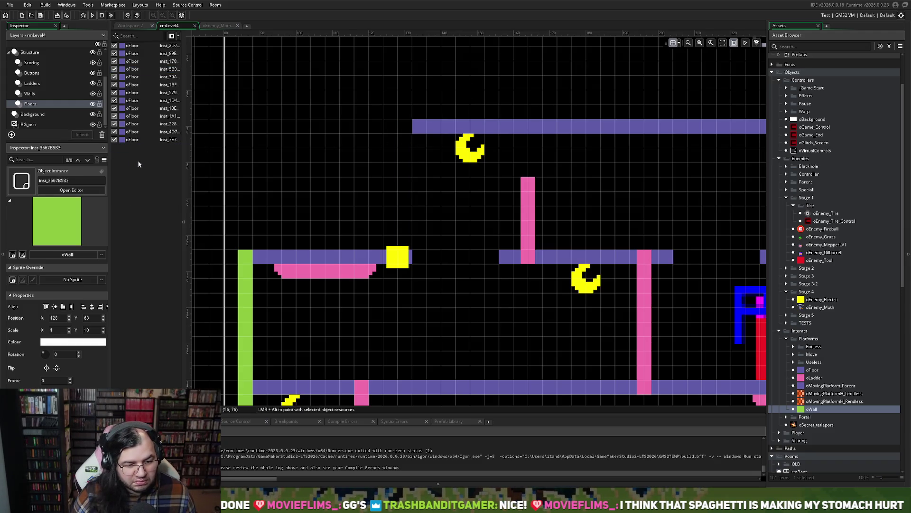
{"action": "left_click", "coordinate": [40, 96]}
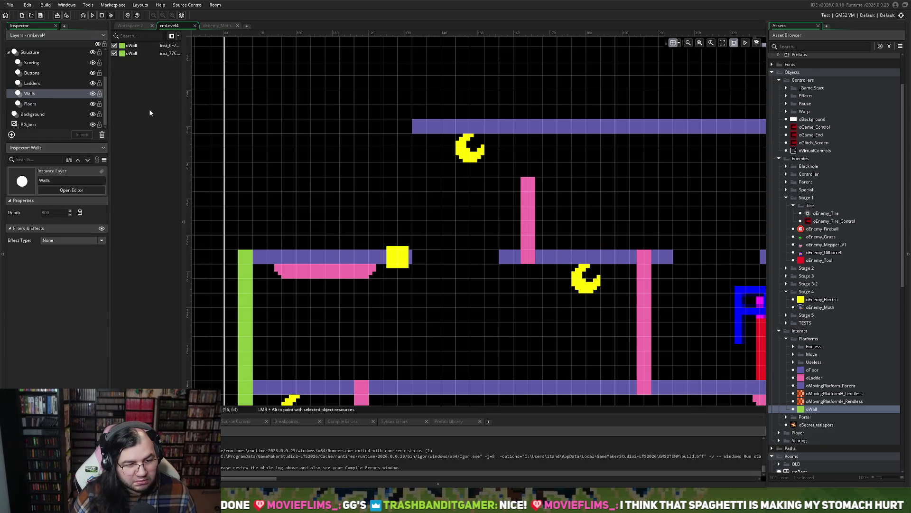
Restore the deleted green wall and trim the left floor one cell to the yellow block (Scale X 11→10).
{"action": "key", "text": "ctrl+z"}
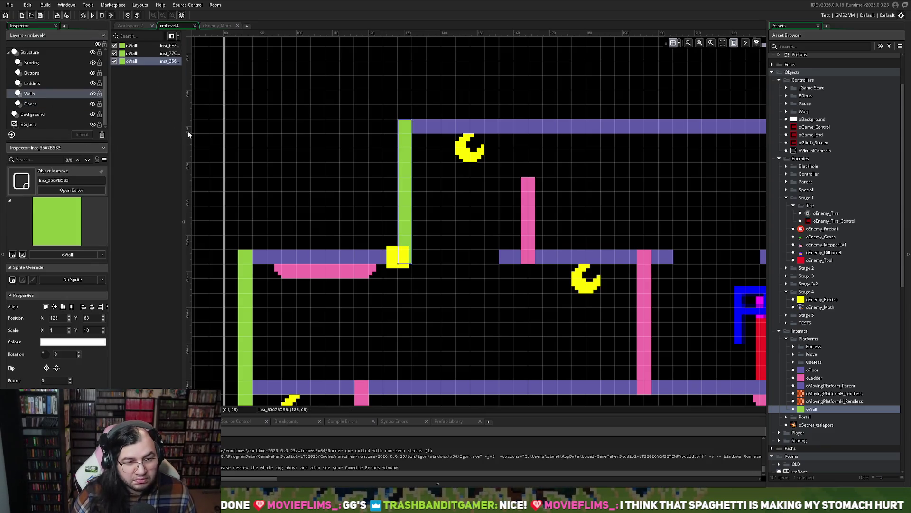
{"action": "left_click", "coordinate": [427, 266]}
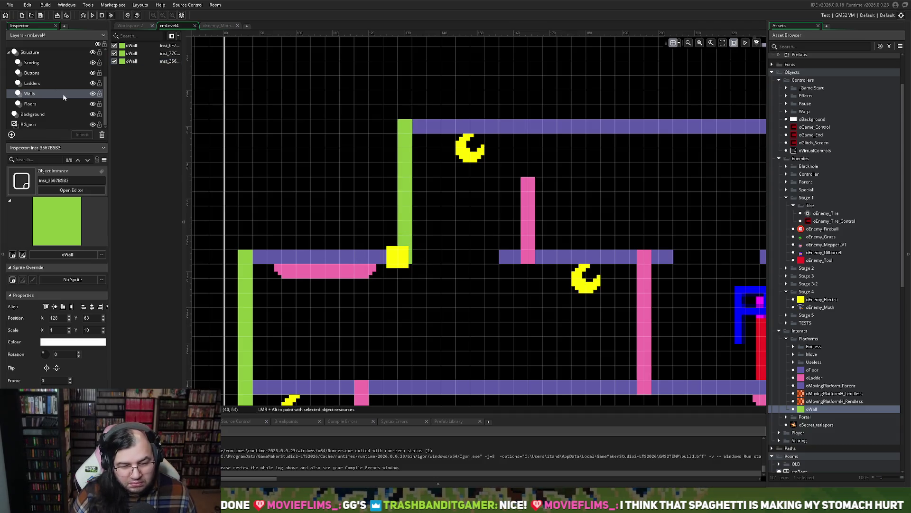
{"action": "left_click", "coordinate": [38, 103]}
{"action": "left_click", "coordinate": [375, 260]}
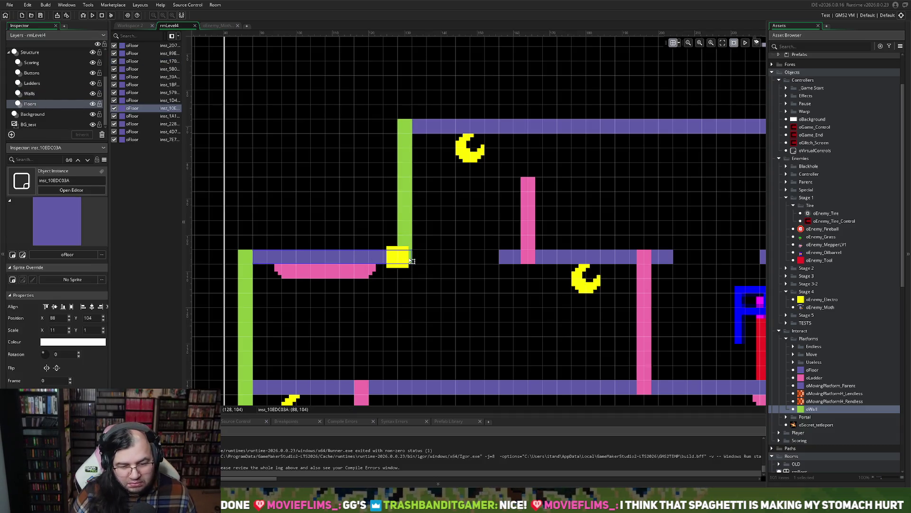
{"action": "left_click", "coordinate": [425, 130]}
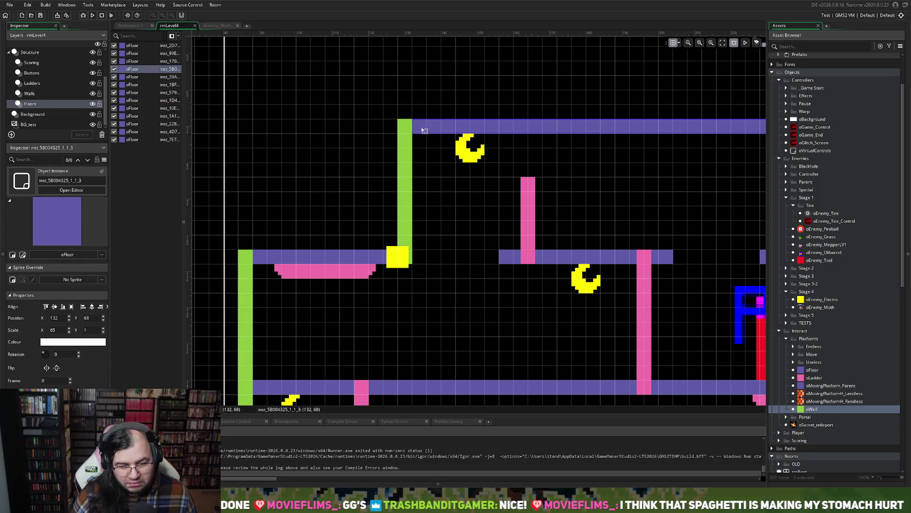
{"action": "scroll", "coordinate": [407, 223], "scroll_direction": "down", "scroll_amount": 2}
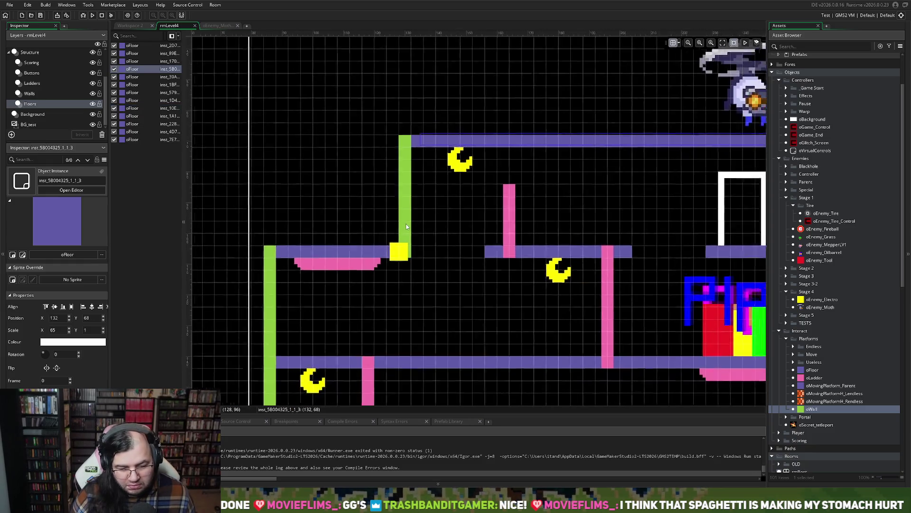
{"action": "scroll", "coordinate": [404, 229], "scroll_direction": "up", "scroll_amount": 3}
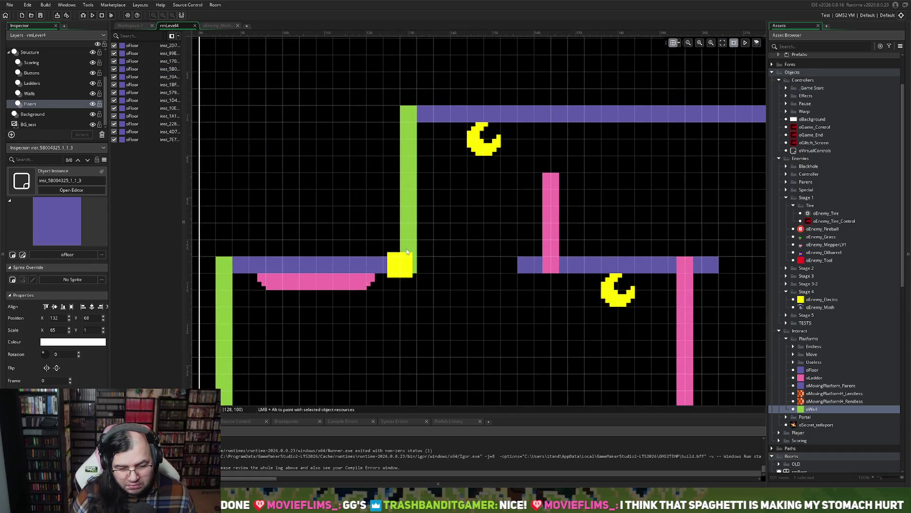
{"action": "scroll", "coordinate": [408, 261], "scroll_direction": "up", "scroll_amount": 1}
{"action": "left_click", "coordinate": [413, 271]}
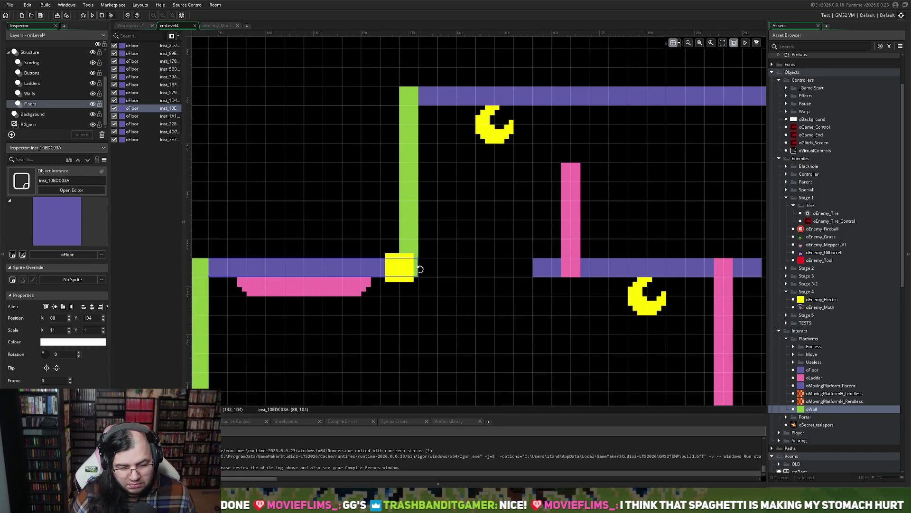
{"action": "left_click_drag", "start_coordinate": [416, 273], "coordinate": [399, 268]}
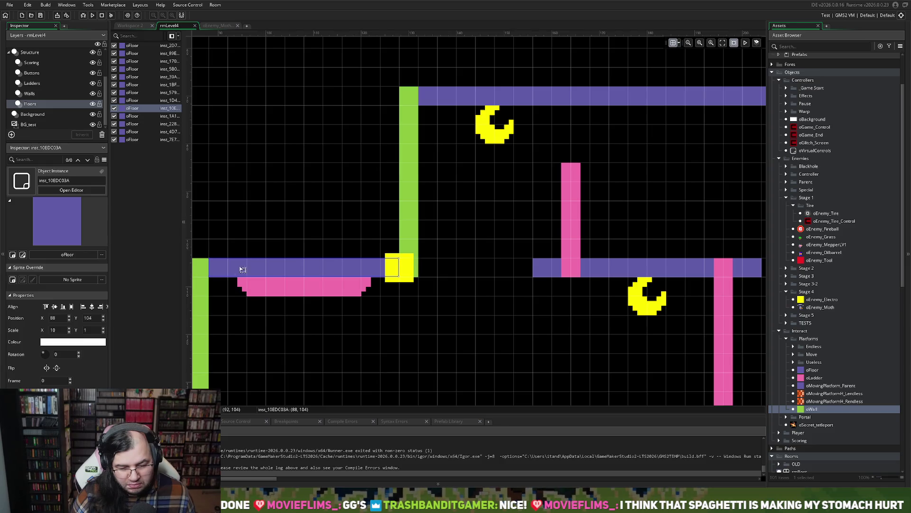
Reselect the top floor piece, then switch to the Walls layer.
{"action": "scroll", "coordinate": [398, 265], "scroll_direction": "down", "scroll_amount": 1}
{"action": "scroll", "coordinate": [397, 265], "scroll_direction": "down", "scroll_amount": 2}
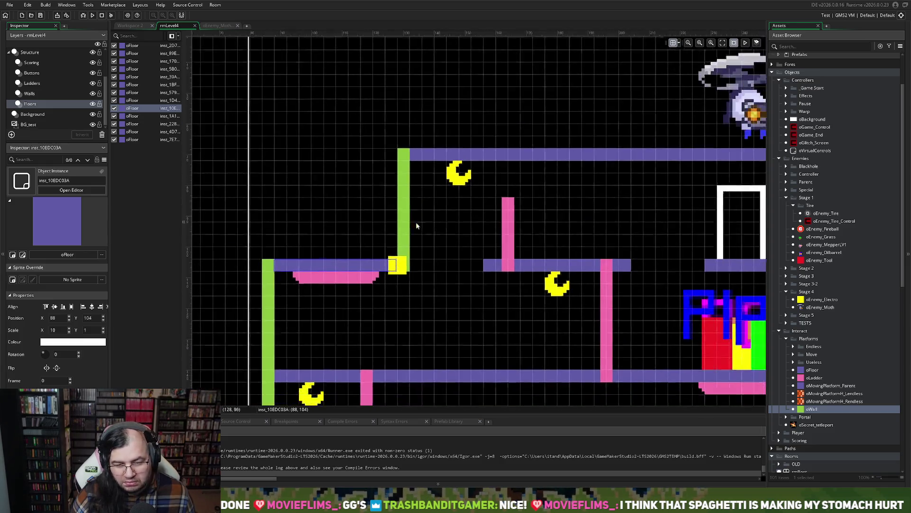
{"action": "left_click", "coordinate": [429, 157]}
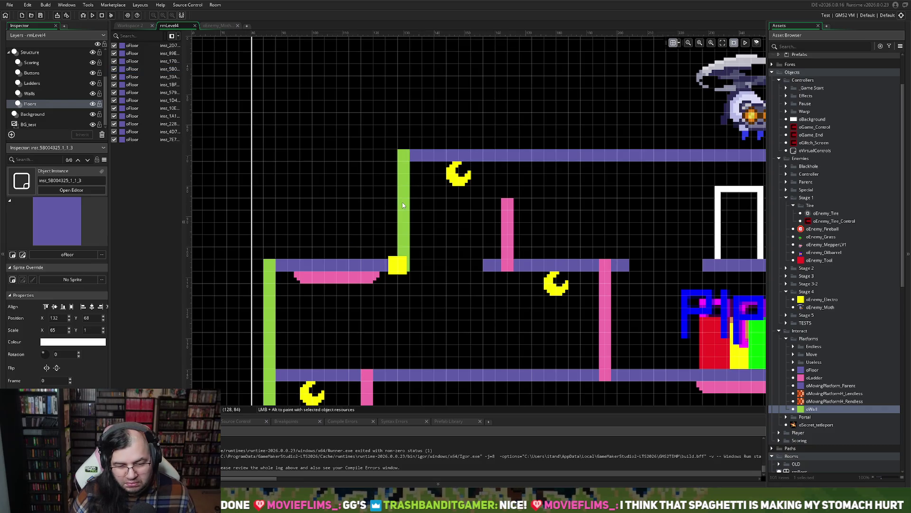
{"action": "scroll", "coordinate": [403, 205], "scroll_direction": "down", "scroll_amount": 4}
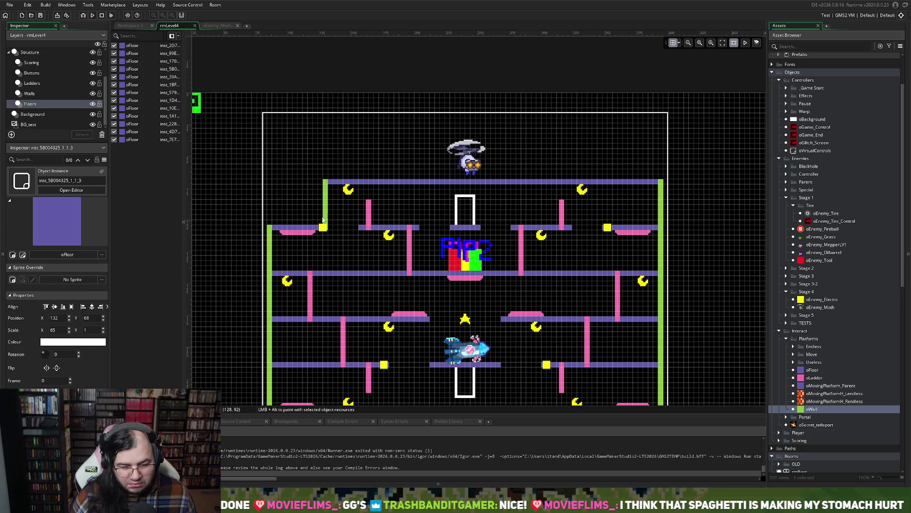
{"action": "scroll", "coordinate": [329, 216], "scroll_direction": "up", "scroll_amount": 2}
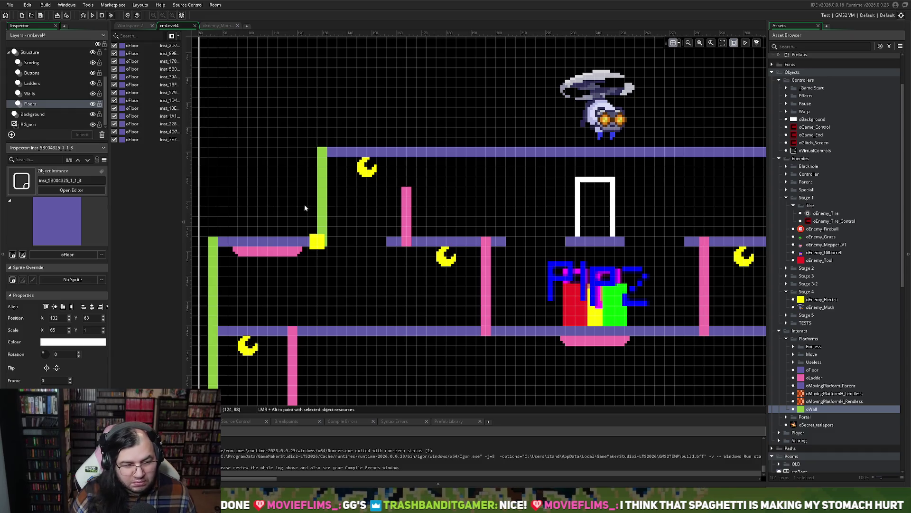
{"action": "left_click", "coordinate": [36, 102]}
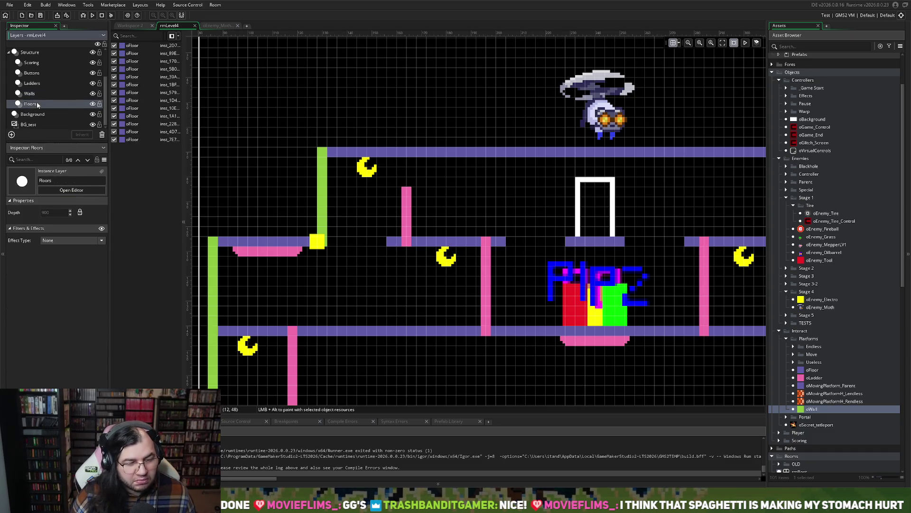
{"action": "left_click", "coordinate": [29, 93]}
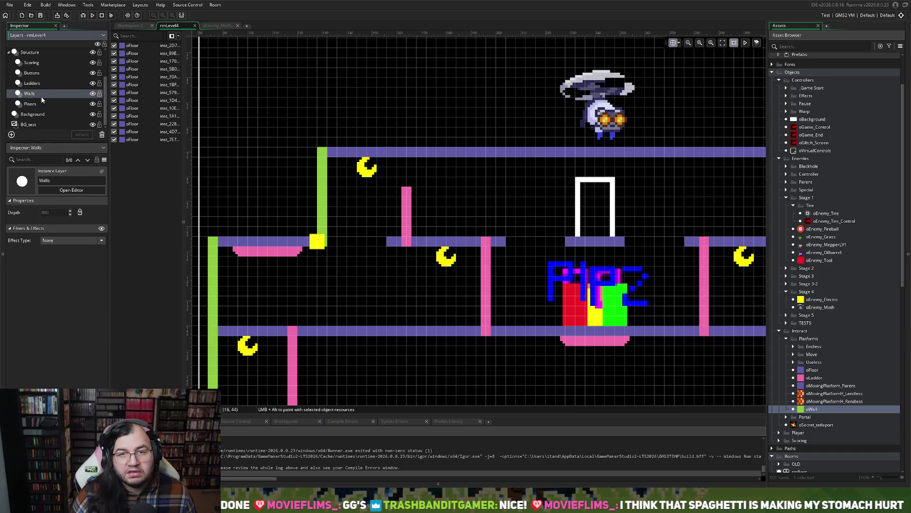
Duplicate the green wall and place the copy beside the right yellow block at 348,68 with Scale Y 9.
{"action": "left_click", "coordinate": [316, 189]}
{"action": "left_click_drag", "start_coordinate": [323, 190], "coordinate": [345, 193]}
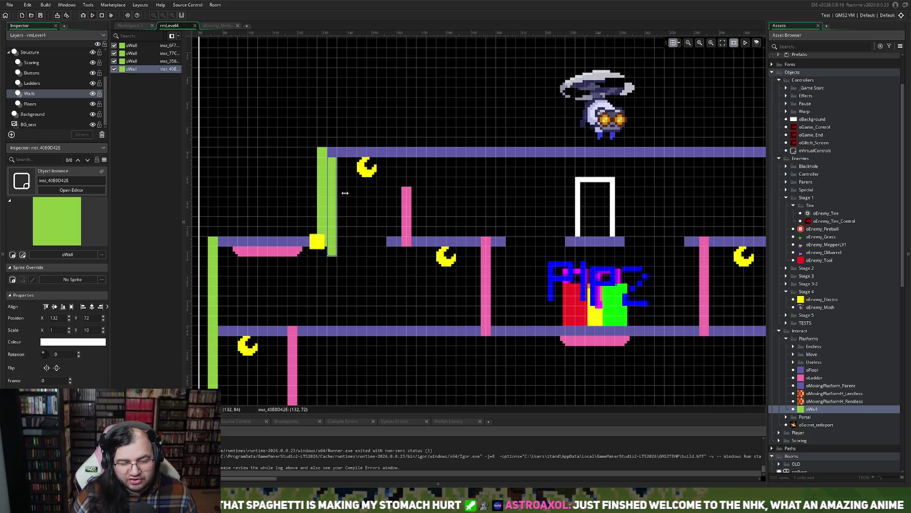
{"action": "scroll", "coordinate": [361, 197], "scroll_direction": "right", "scroll_amount": 3}
{"action": "left_click_drag", "start_coordinate": [268, 195], "coordinate": [724, 195]}
{"action": "scroll", "coordinate": [682, 197], "scroll_direction": "right", "scroll_amount": 5}
{"action": "mouse_move", "coordinate": [515, 200]}
{"action": "left_mouse_down"}
{"action": "mouse_move", "coordinate": [614, 193]}
{"action": "mouse_move", "coordinate": [596, 188]}
{"action": "left_mouse_up"}
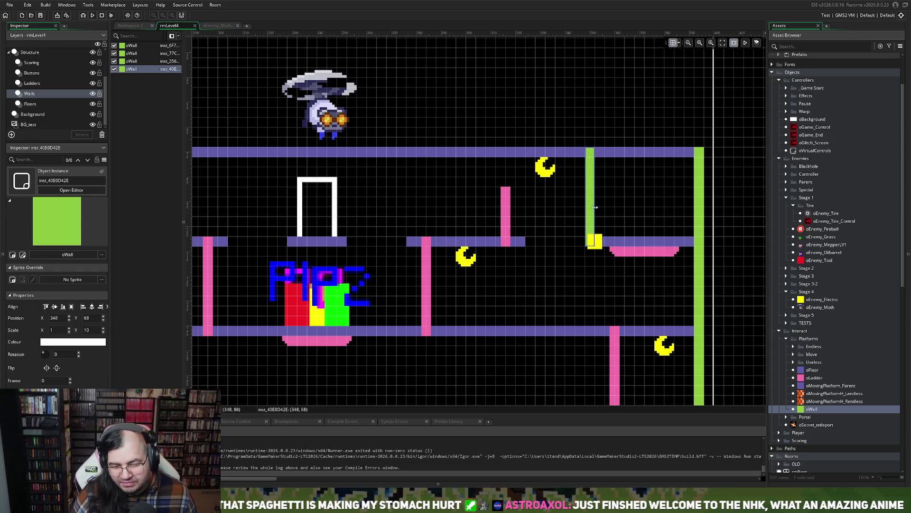
{"action": "scroll", "coordinate": [594, 234], "scroll_direction": "up", "scroll_amount": 2}
{"action": "left_click_drag", "start_coordinate": [588, 253], "coordinate": [588, 233]}
{"action": "scroll", "coordinate": [588, 234], "scroll_direction": "left", "scroll_amount": 10}
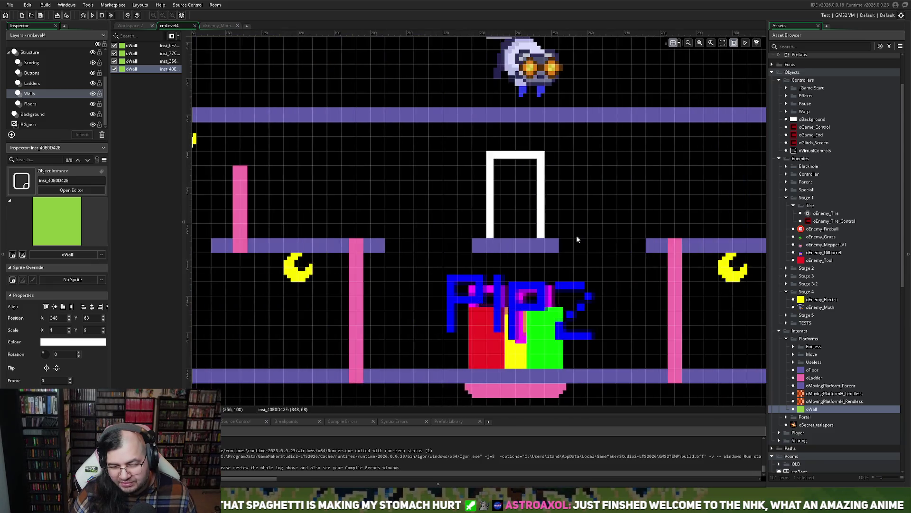
Lower the right edge wall's top so it starts below the top floor, at 392,104.
{"action": "left_click", "coordinate": [373, 223]}
{"action": "scroll", "coordinate": [455, 232], "scroll_direction": "right", "scroll_amount": 10}
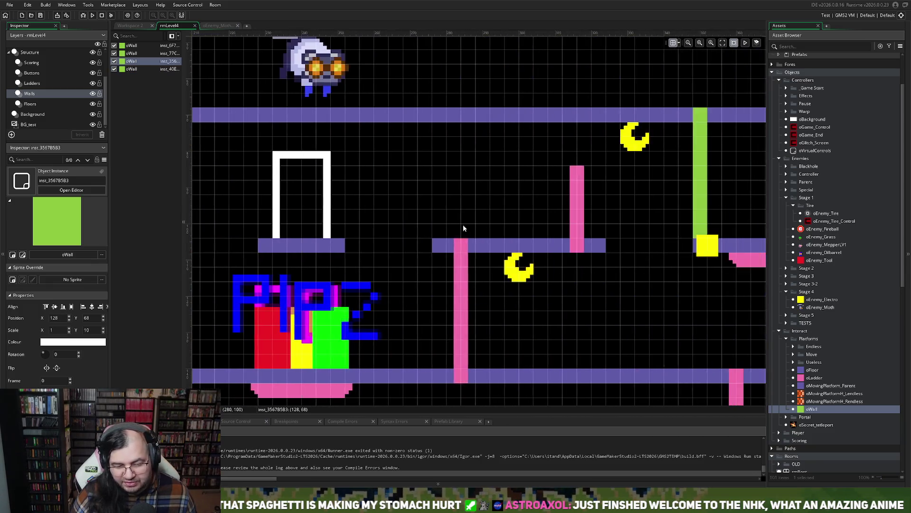
{"action": "left_click", "coordinate": [498, 242]}
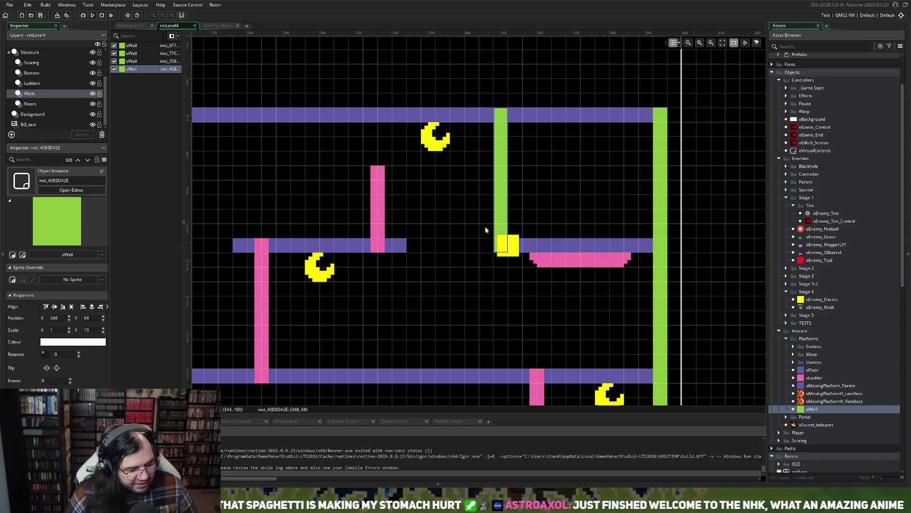
{"action": "left_click", "coordinate": [560, 246]}
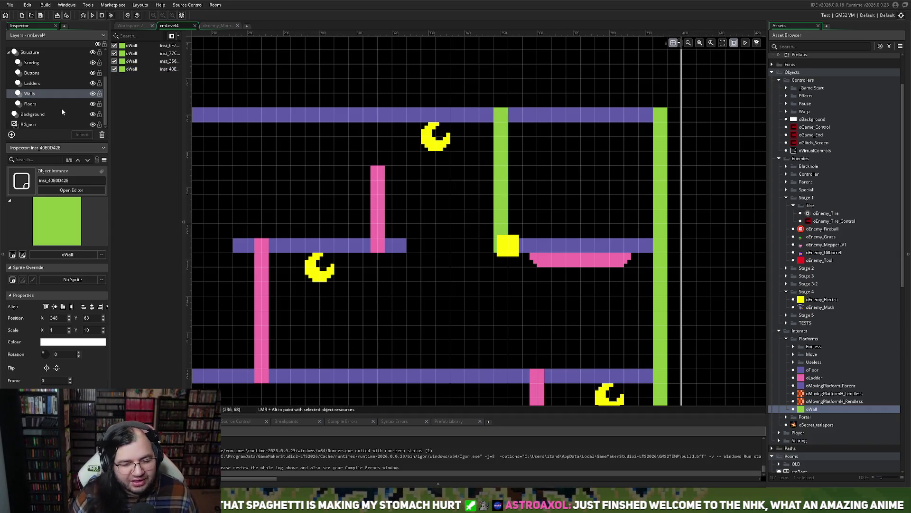
{"action": "left_click", "coordinate": [662, 142]}
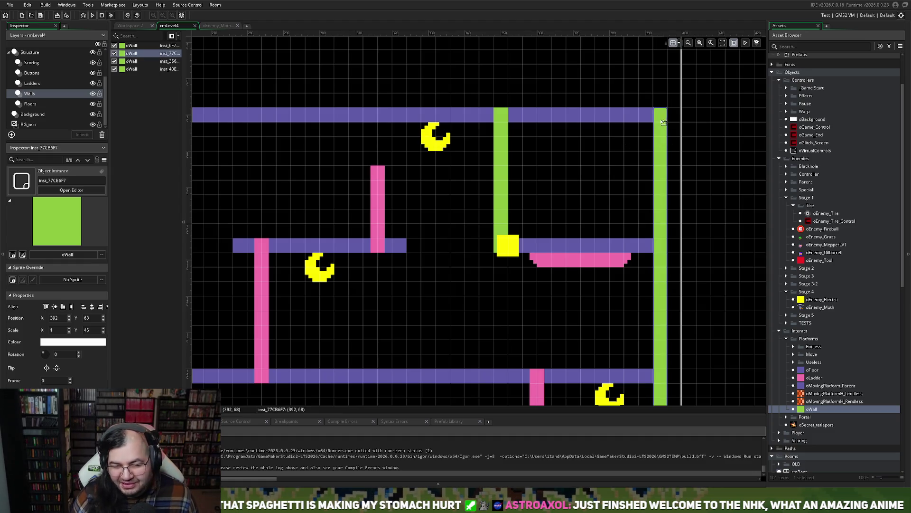
{"action": "left_click_drag", "start_coordinate": [661, 108], "coordinate": [661, 239]}
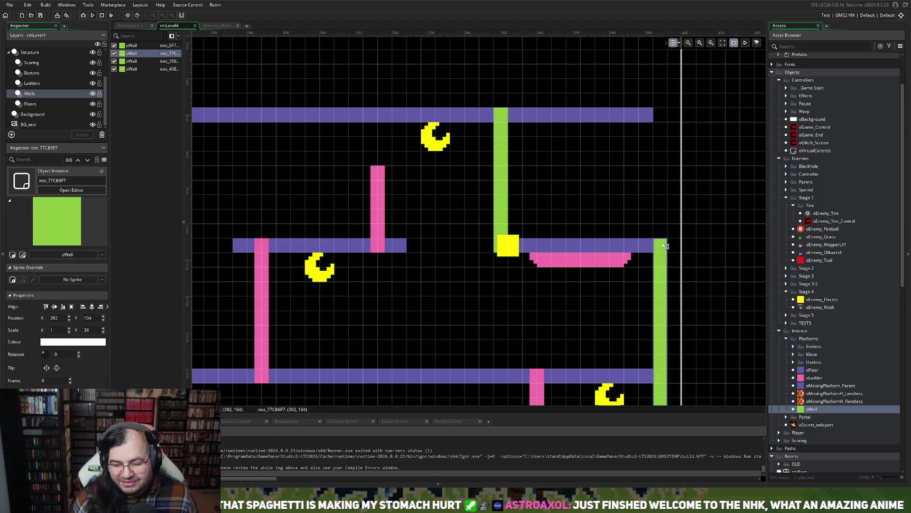
{"action": "left_click", "coordinate": [31, 103]}
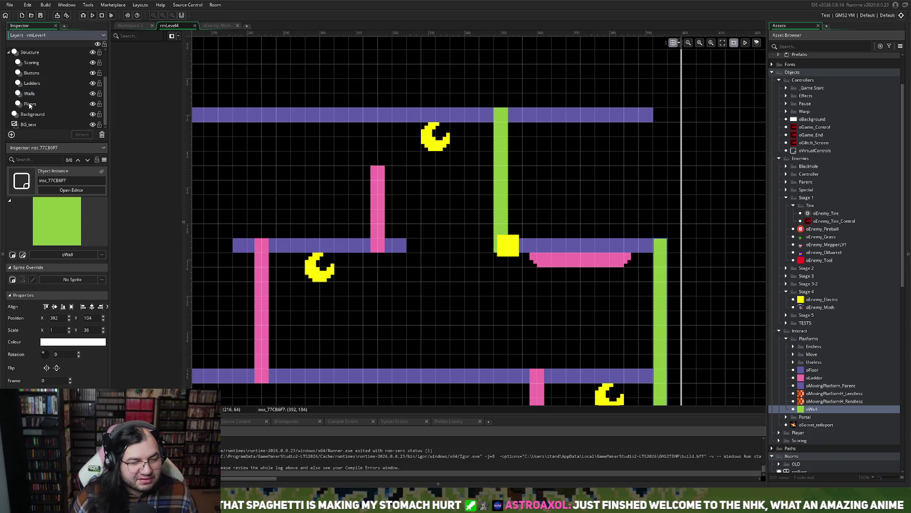
{"action": "left_click", "coordinate": [653, 120]}
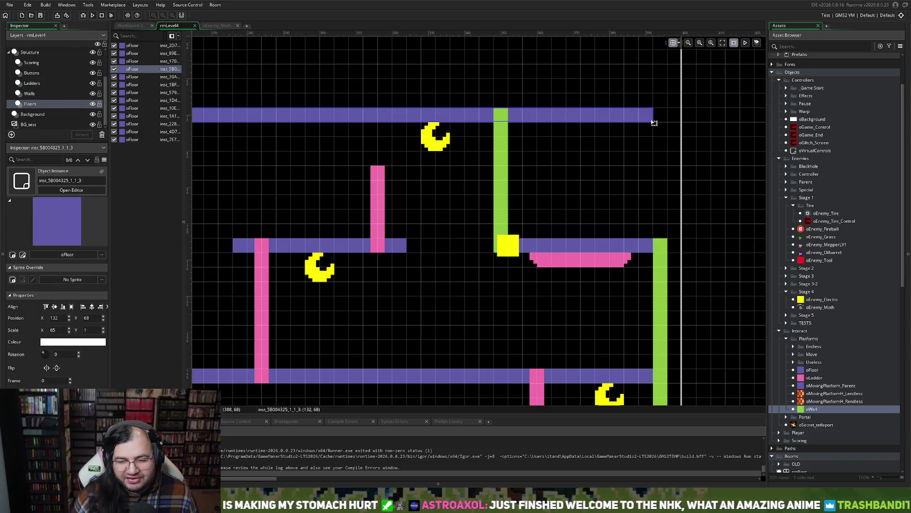
Cut the top floor's Scale X from 85 to 54, ending at the green wall, then pick Instance_Middle.
{"action": "left_click_drag", "start_coordinate": [653, 120], "coordinate": [494, 129]}
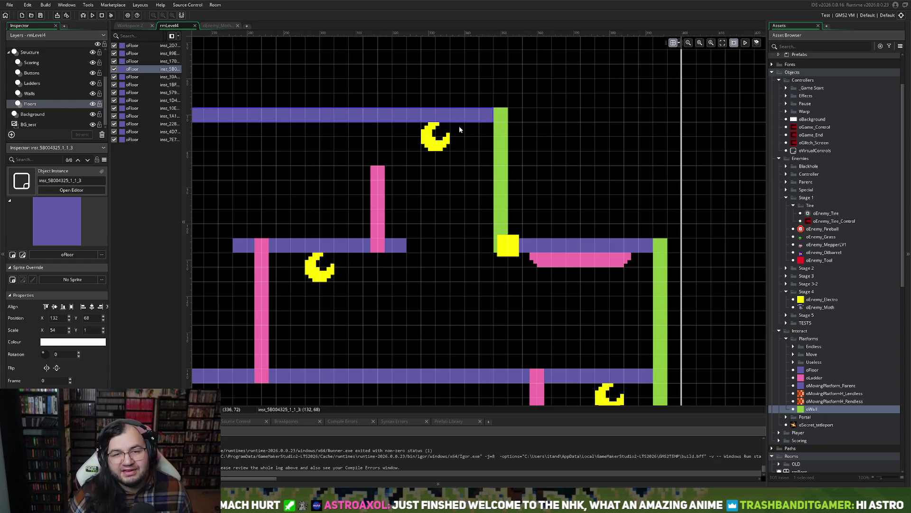
{"action": "scroll", "coordinate": [460, 127], "scroll_direction": "left", "scroll_amount": 10}
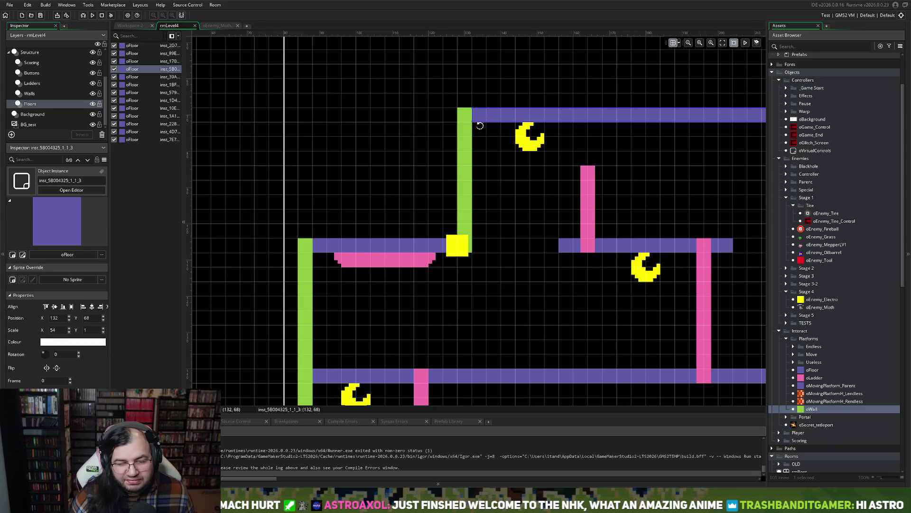
{"action": "scroll", "coordinate": [483, 178], "scroll_direction": "down", "scroll_amount": 5}
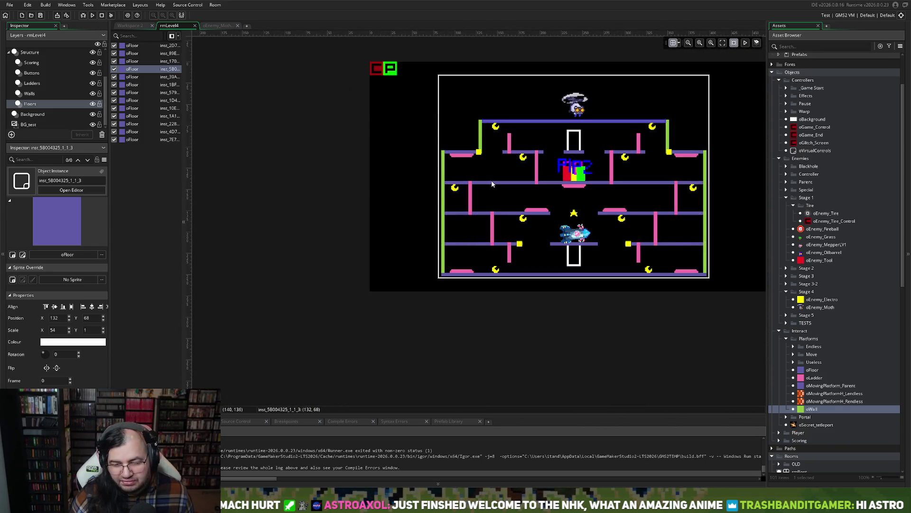
{"action": "scroll", "coordinate": [489, 180], "scroll_direction": "right", "scroll_amount": 5}
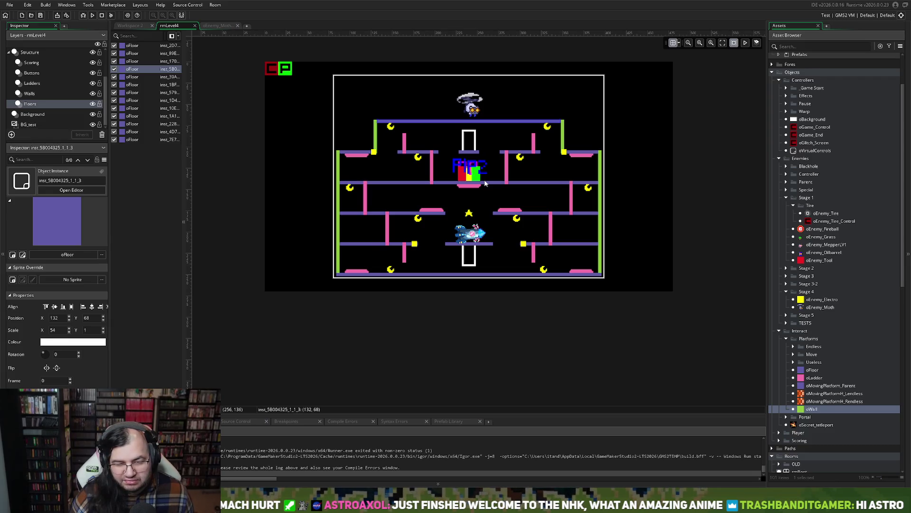
{"action": "scroll", "coordinate": [485, 181], "scroll_direction": "up", "scroll_amount": 4}
{"action": "scroll", "coordinate": [432, 175], "scroll_direction": "down", "scroll_amount": 2}
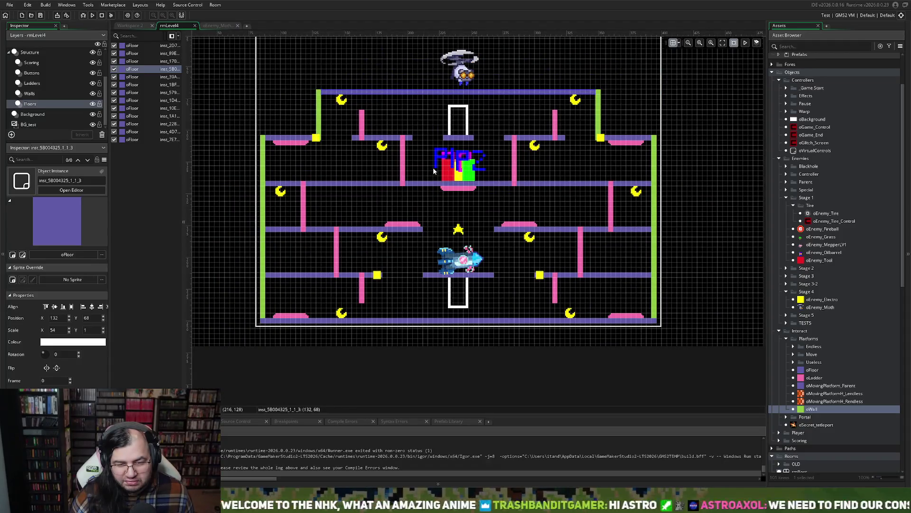
{"action": "scroll", "coordinate": [42, 59], "scroll_direction": "up", "scroll_amount": 2}
{"action": "left_click", "coordinate": [44, 70]}
{"action": "left_click", "coordinate": [37, 60]}
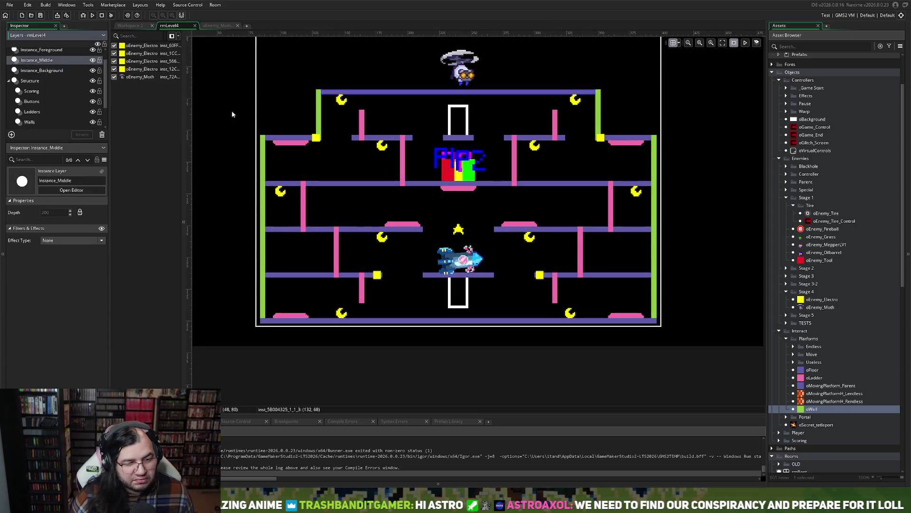
Move two yellow Electro enemies onto the top platform and nudge them into place.
{"action": "mouse_move", "coordinate": [315, 137]}
{"action": "left_mouse_down"}
{"action": "mouse_move", "coordinate": [369, 98]}
{"action": "mouse_move", "coordinate": [425, 97]}
{"action": "mouse_move", "coordinate": [375, 98]}
{"action": "mouse_move", "coordinate": [310, 192]}
{"action": "mouse_move", "coordinate": [350, 188]}
{"action": "mouse_move", "coordinate": [328, 107]}
{"action": "mouse_move", "coordinate": [317, 107]}
{"action": "mouse_move", "coordinate": [344, 94]}
{"action": "left_mouse_up"}
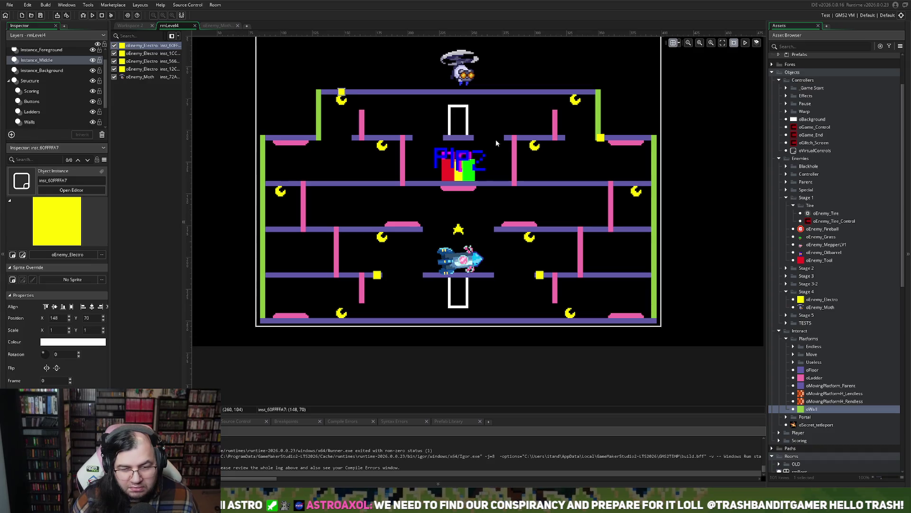
{"action": "left_click_drag", "start_coordinate": [602, 138], "coordinate": [581, 93]}
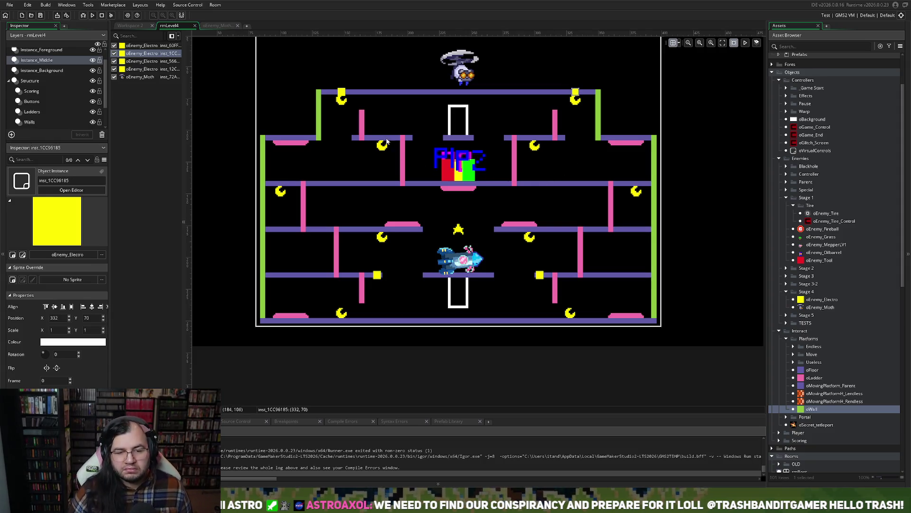
{"action": "left_click_drag", "start_coordinate": [346, 92], "coordinate": [367, 93]}
{"action": "left_click_drag", "start_coordinate": [578, 93], "coordinate": [557, 93]}
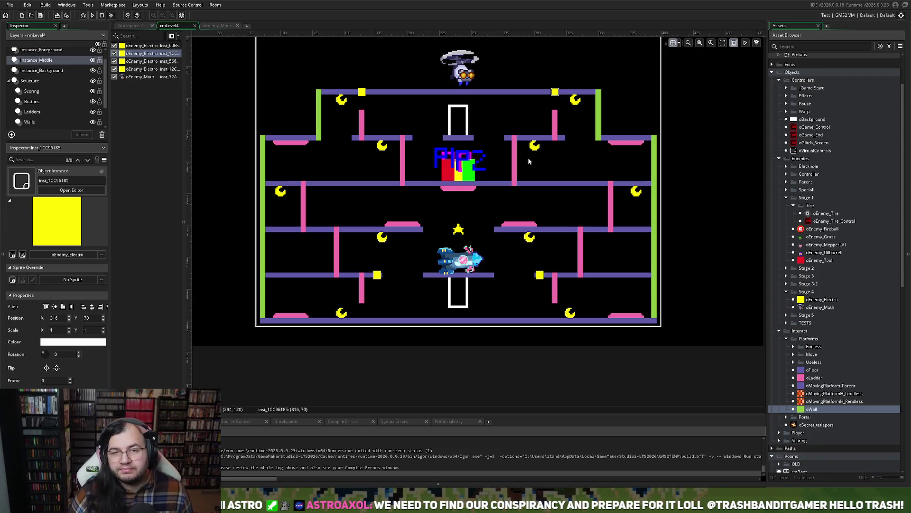
{"action": "scroll", "coordinate": [506, 174], "scroll_direction": "down", "scroll_amount": 1}
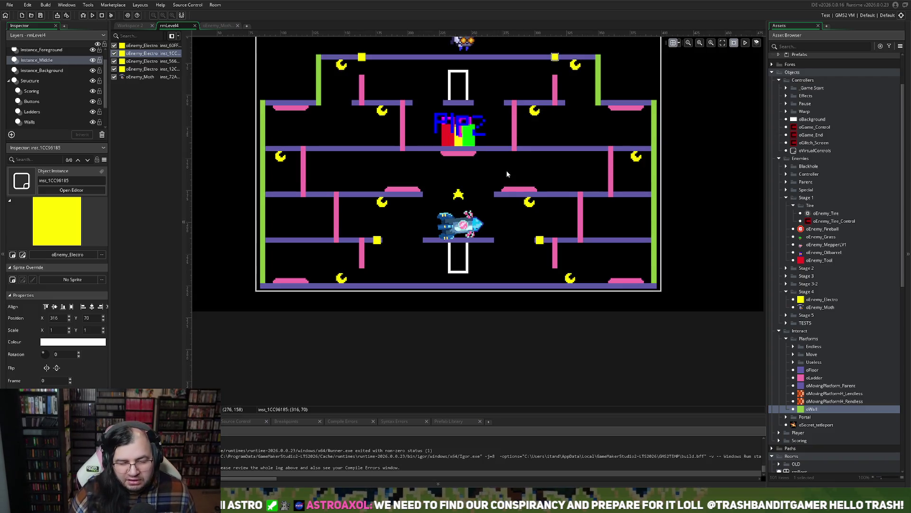
Move the other two Electro enemies down to the bottom floor and close the room editor.
{"action": "mouse_move", "coordinate": [378, 241]}
{"action": "left_mouse_down"}
{"action": "mouse_move", "coordinate": [374, 291]}
{"action": "mouse_move", "coordinate": [395, 295]}
{"action": "mouse_move", "coordinate": [346, 288]}
{"action": "mouse_move", "coordinate": [397, 288]}
{"action": "mouse_move", "coordinate": [364, 286]}
{"action": "left_mouse_up"}
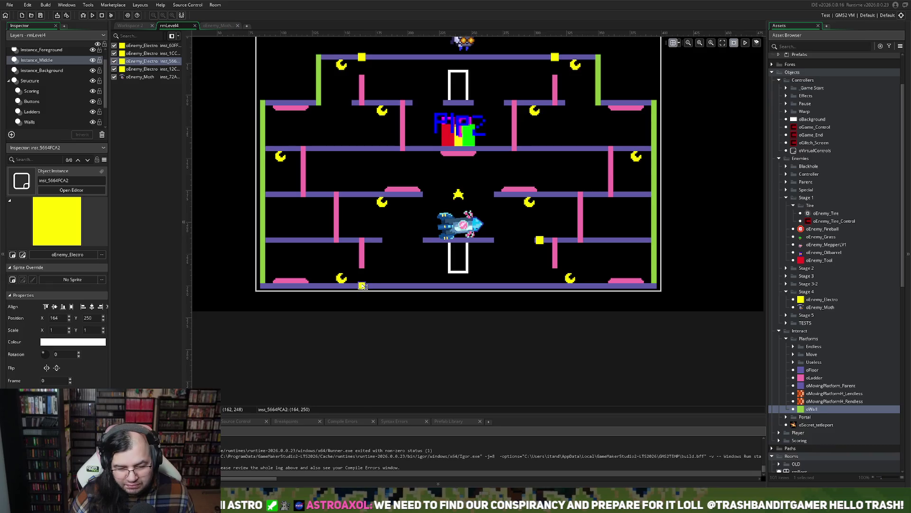
{"action": "mouse_move", "coordinate": [541, 243]}
{"action": "left_mouse_down"}
{"action": "mouse_move", "coordinate": [536, 287]}
{"action": "mouse_move", "coordinate": [557, 291]}
{"action": "left_mouse_up"}
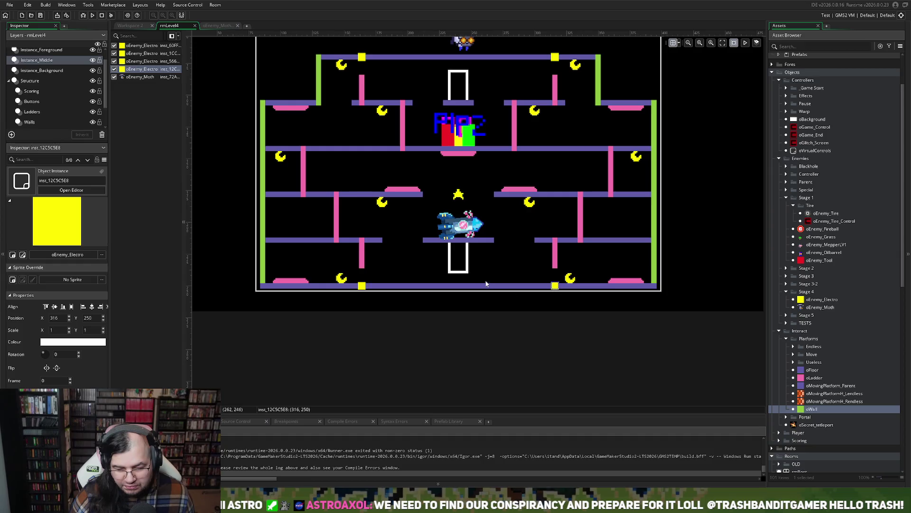
{"action": "scroll", "coordinate": [463, 206], "scroll_direction": "up", "scroll_amount": 2}
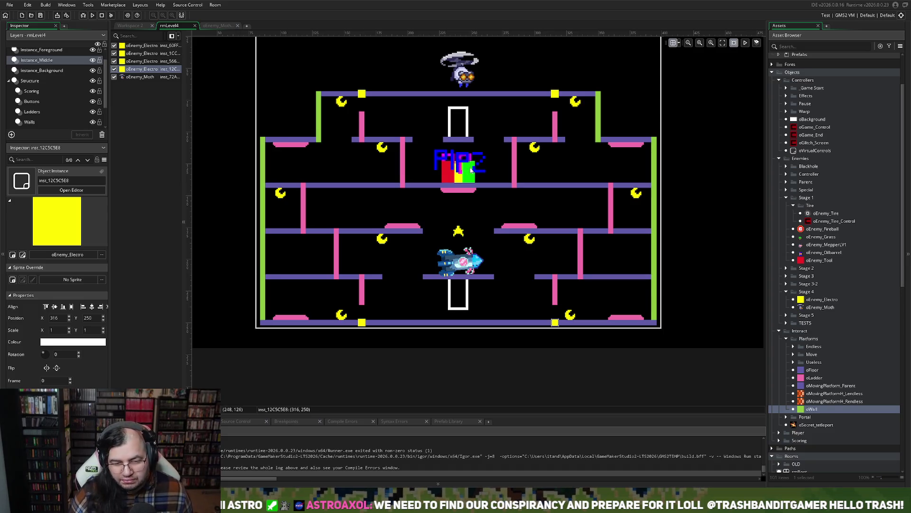
{"action": "scroll", "coordinate": [451, 173], "scroll_direction": "up", "scroll_amount": 3}
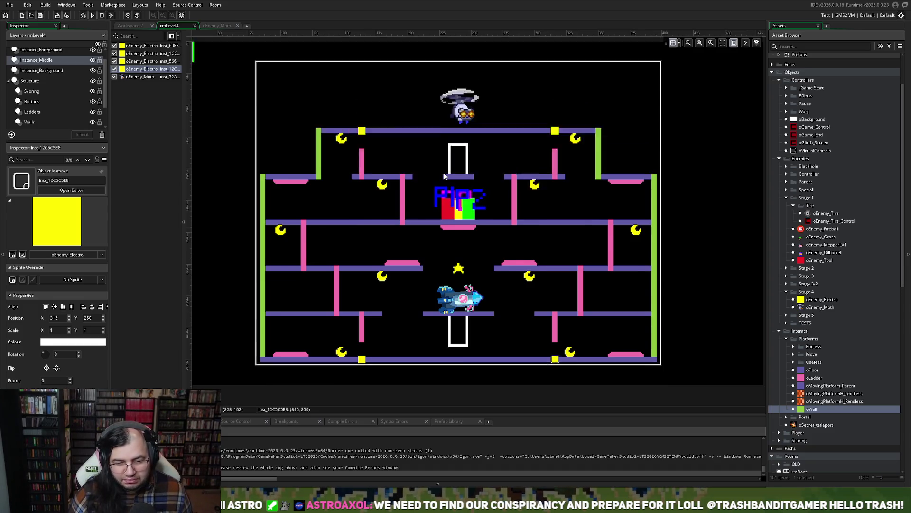
{"action": "scroll", "coordinate": [444, 176], "scroll_direction": "down", "scroll_amount": 2}
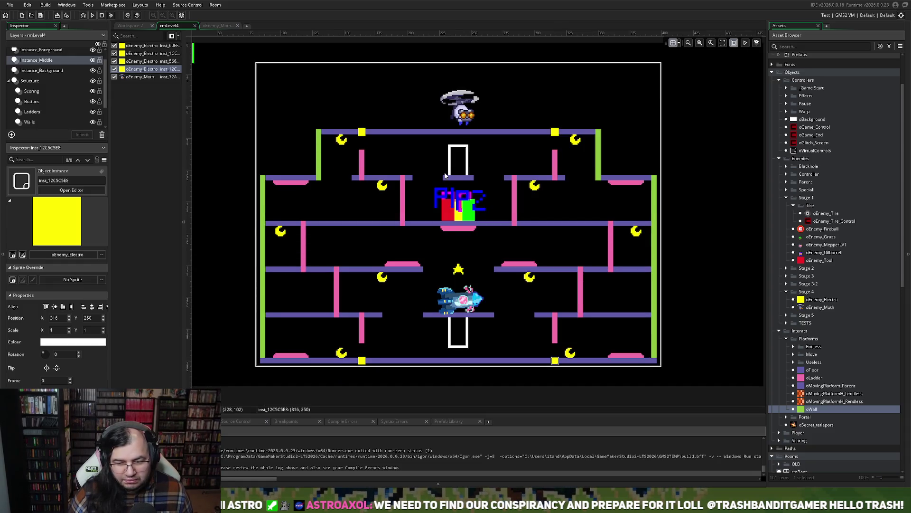
{"action": "scroll", "coordinate": [444, 177], "scroll_direction": "down", "scroll_amount": 3}
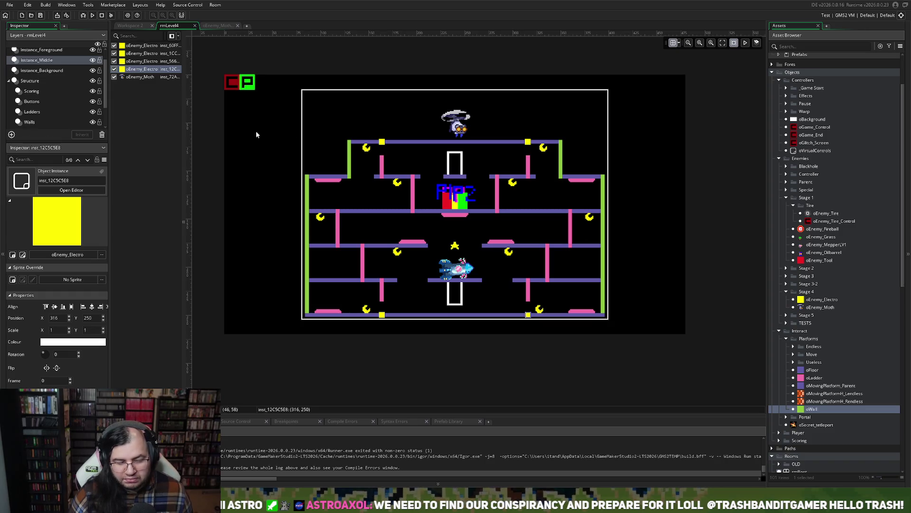
{"action": "left_click", "coordinate": [194, 25]}
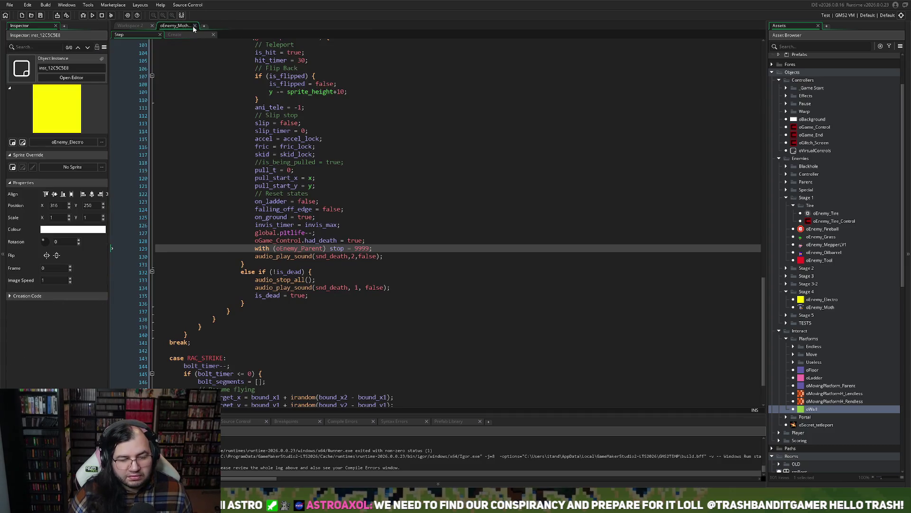
Close the oEnemy_Moth code editor tab.
{"action": "left_click", "coordinate": [194, 26]}
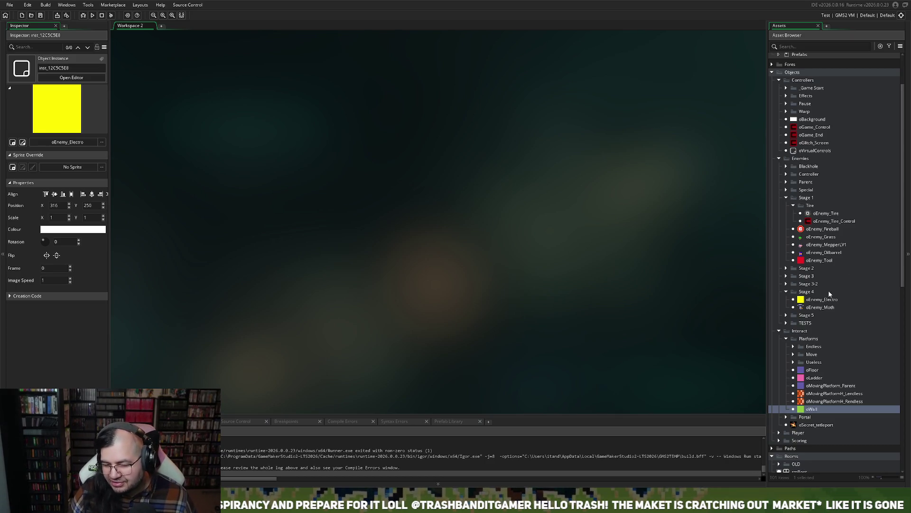
Select oEnemy_Electro, then expand Sprites > Enemies > Stage 4 > Rac in the Asset Browser.
{"action": "left_click", "coordinate": [814, 308]}
{"action": "key", "text": "Up"}
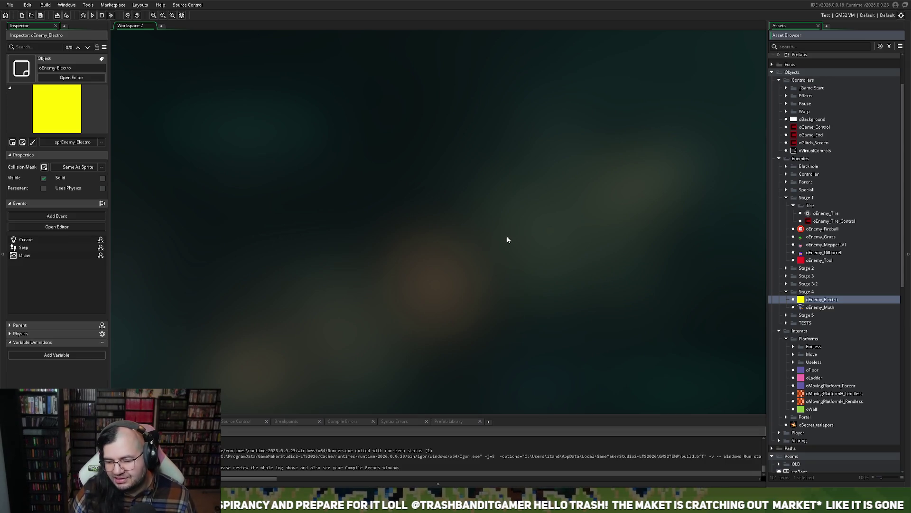
{"action": "scroll", "coordinate": [785, 221], "scroll_direction": "up", "scroll_amount": 3}
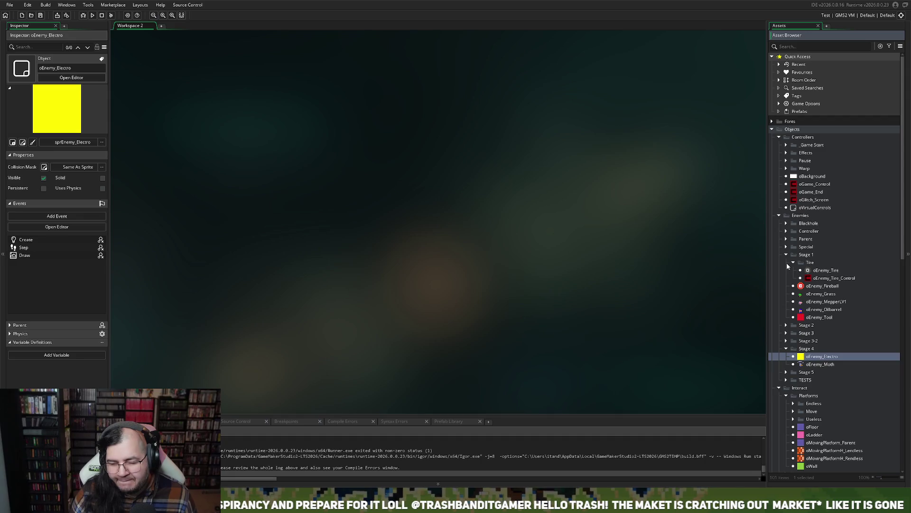
{"action": "scroll", "coordinate": [831, 296], "scroll_direction": "down", "scroll_amount": 15}
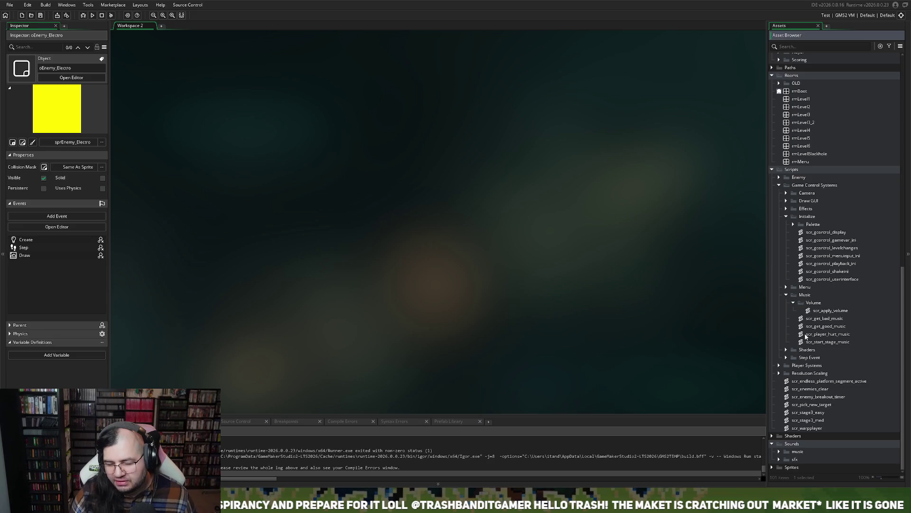
{"action": "left_click", "coordinate": [773, 467]}
{"action": "scroll", "coordinate": [777, 429], "scroll_direction": "down", "scroll_amount": 4}
{"action": "scroll", "coordinate": [777, 429], "scroll_direction": "down", "scroll_amount": 2}
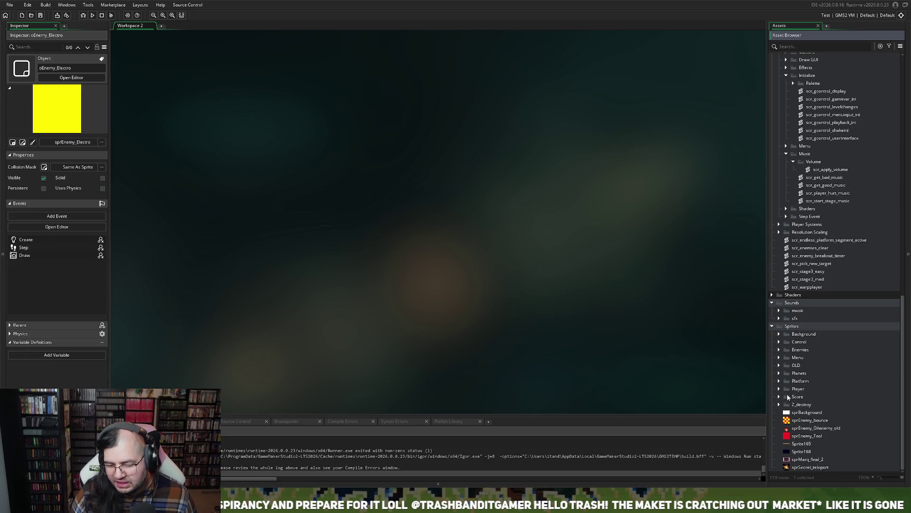
{"action": "left_click", "coordinate": [779, 349]}
{"action": "scroll", "coordinate": [781, 356], "scroll_direction": "down", "scroll_amount": 2}
{"action": "left_click", "coordinate": [786, 369]}
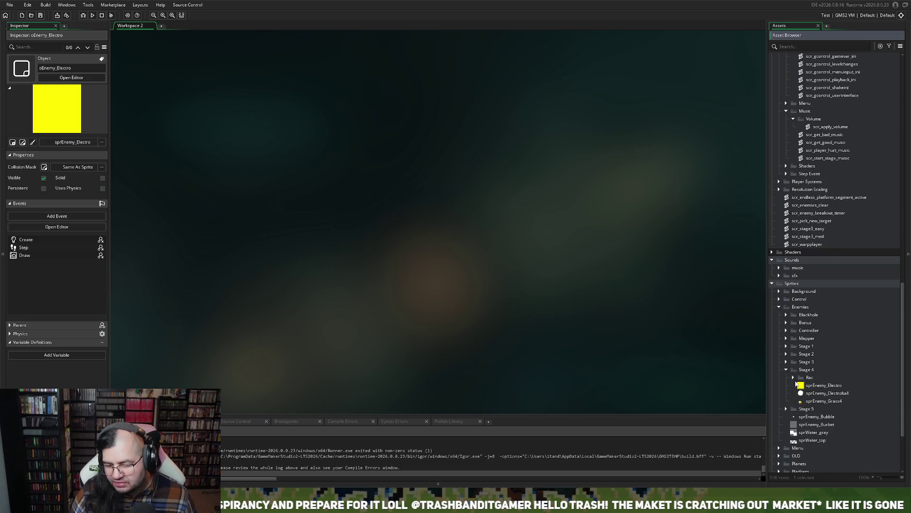
{"action": "left_click", "coordinate": [793, 378]}
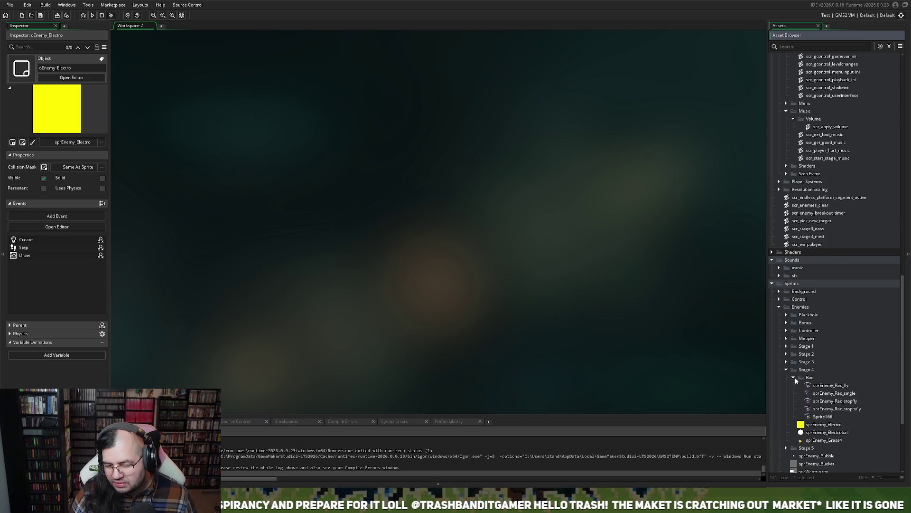
{"action": "double_click", "coordinate": [830, 385]}
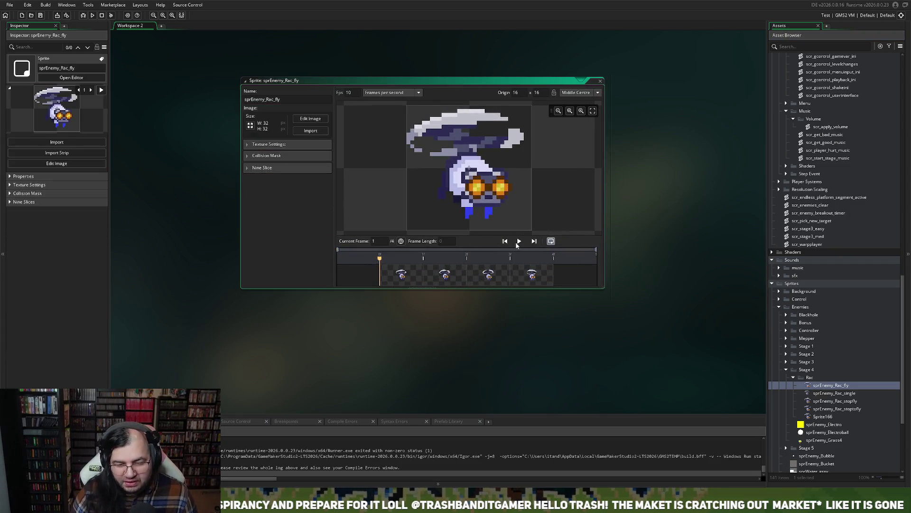
{"action": "left_click", "coordinate": [518, 241]}
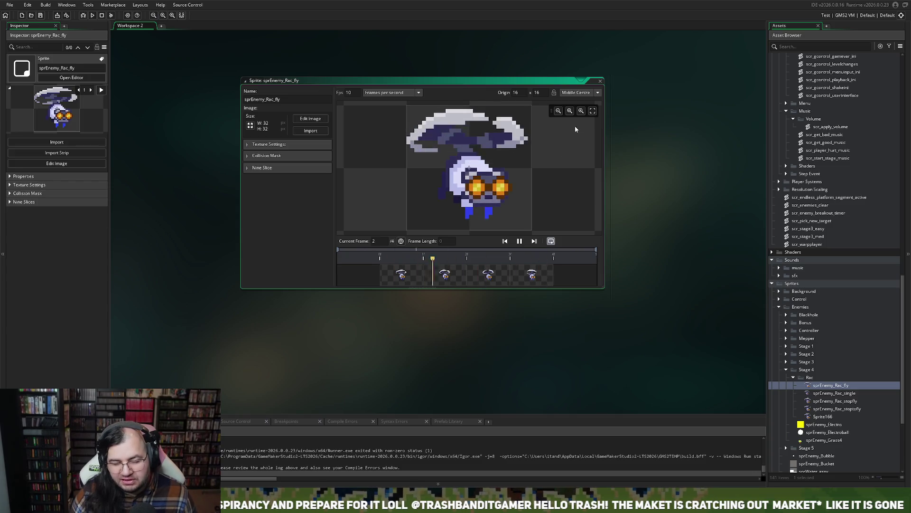
{"action": "left_click", "coordinate": [601, 84]}
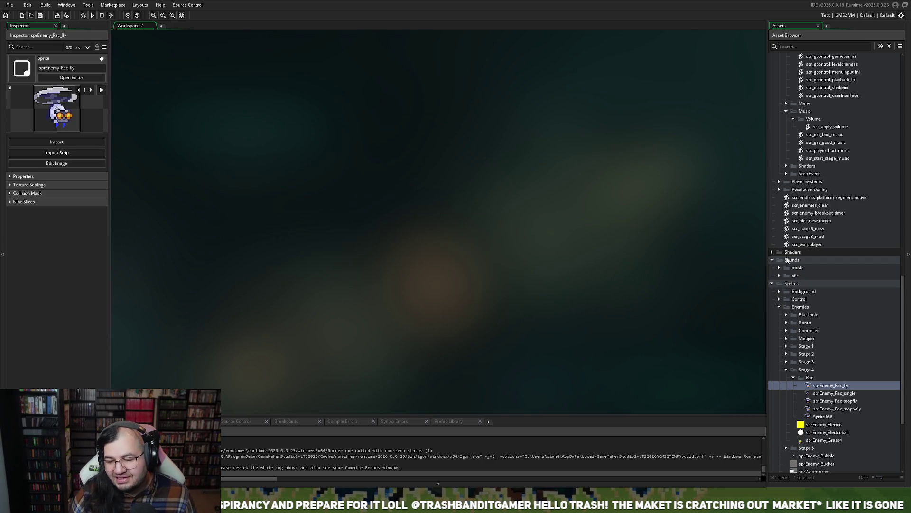
{"action": "scroll", "coordinate": [822, 337], "scroll_direction": "down", "scroll_amount": 2}
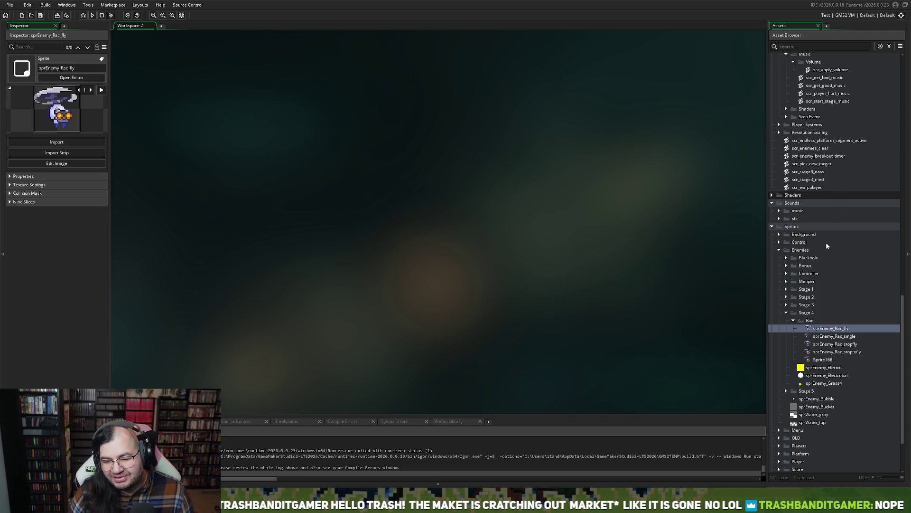
{"action": "scroll", "coordinate": [826, 244], "scroll_direction": "down", "scroll_amount": 3}
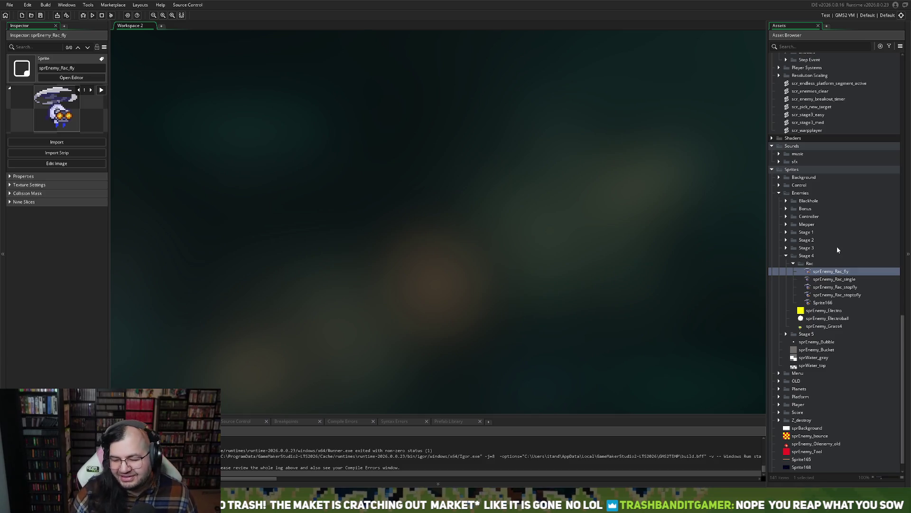
{"action": "double_click", "coordinate": [823, 303]}
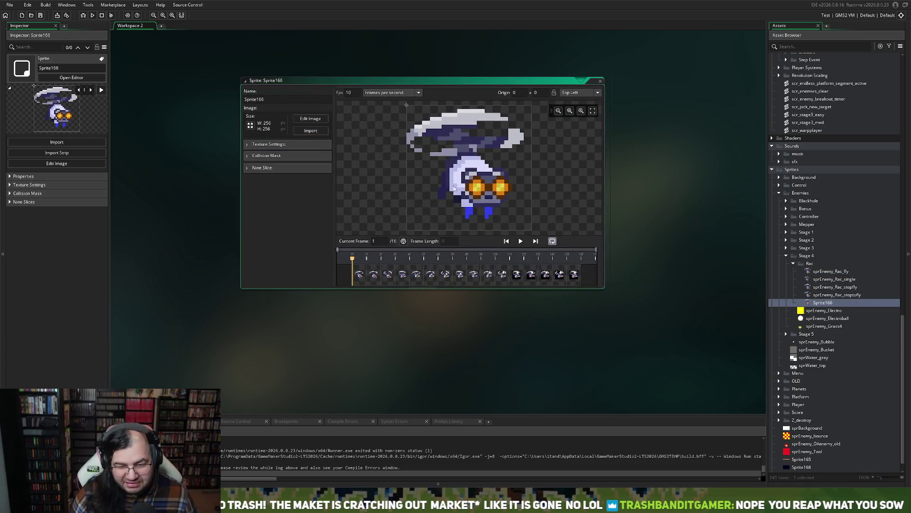
Preview Sprite166's animation, inspect frame 12 in the image editor, then close the sprite.
{"action": "left_click", "coordinate": [521, 241]}
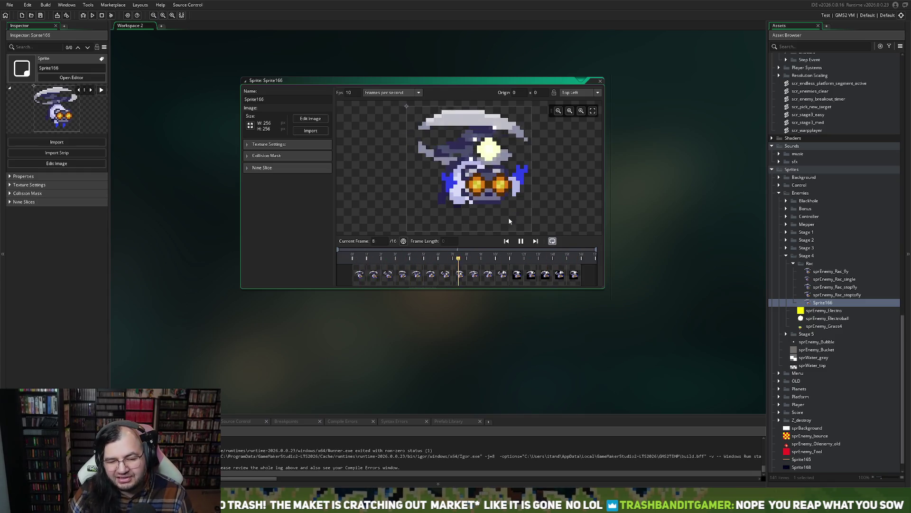
{"action": "left_click", "coordinate": [520, 275]}
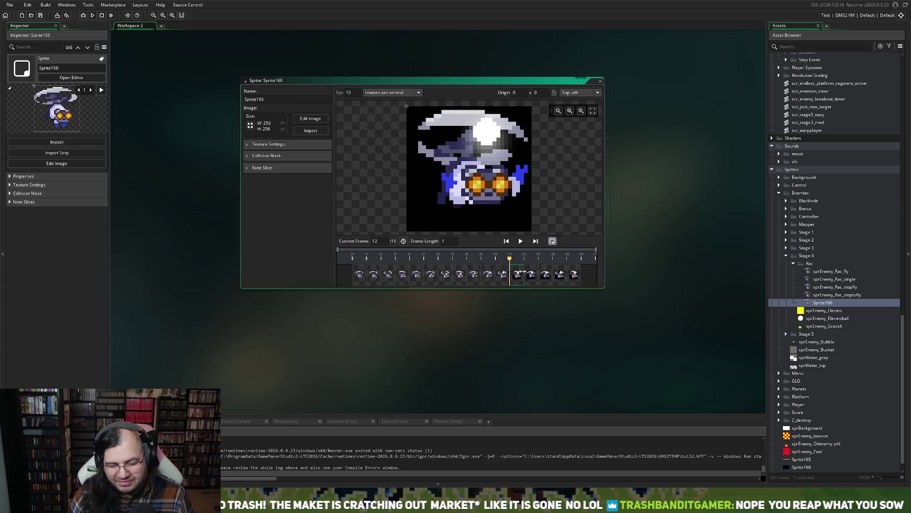
{"action": "double_click", "coordinate": [521, 274]}
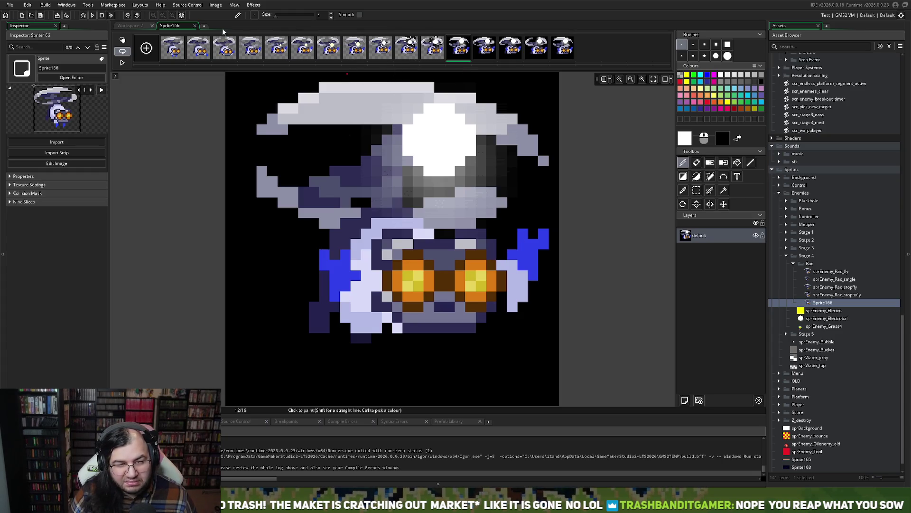
{"action": "left_click", "coordinate": [195, 25]}
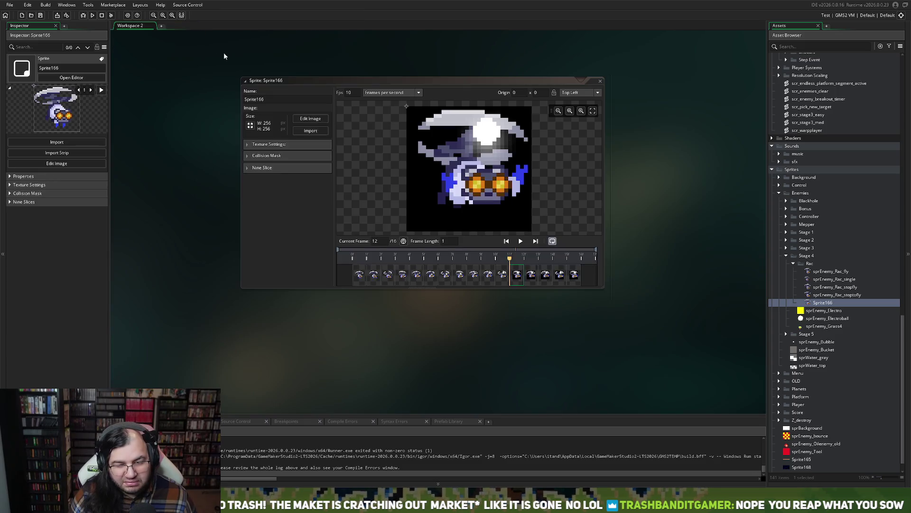
{"action": "left_click", "coordinate": [576, 104]}
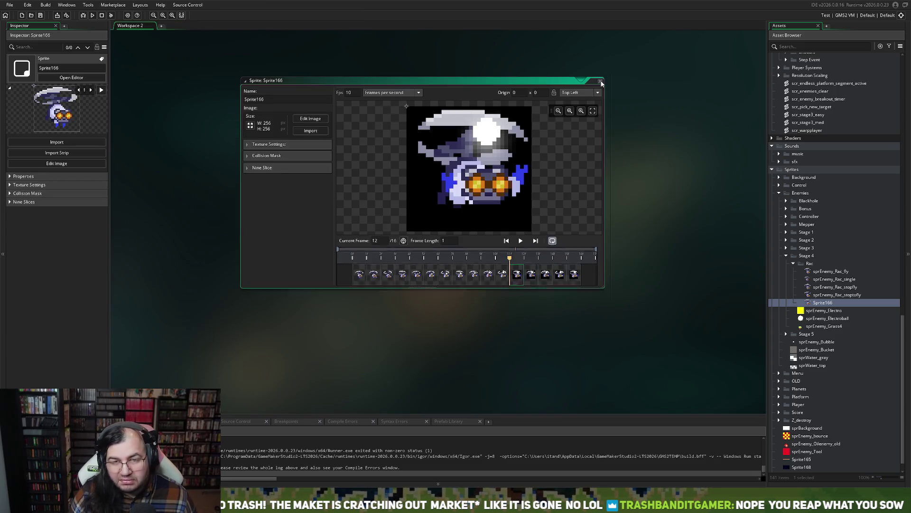
{"action": "left_click", "coordinate": [601, 83]}
Preview the sprEnemy_Rac_stopfly animation, close it and collapse the Rac folder.
{"action": "double_click", "coordinate": [834, 287]}
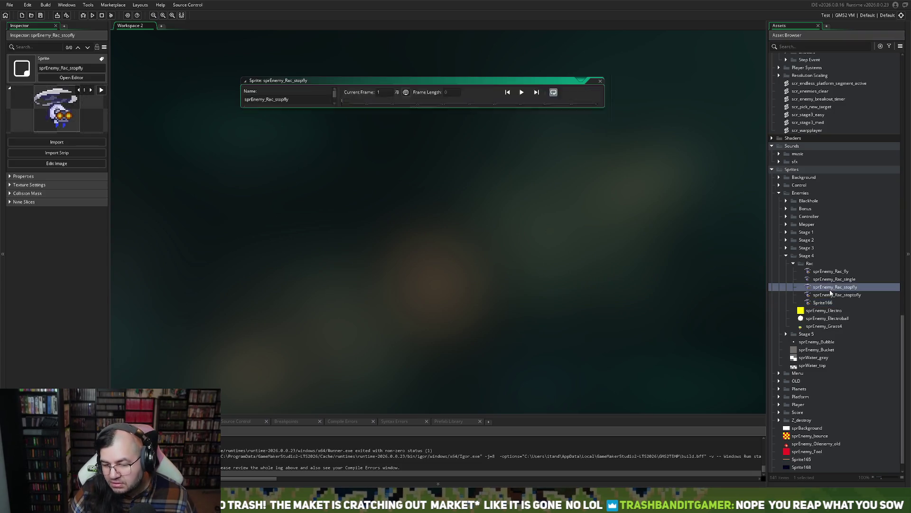
{"action": "left_click", "coordinate": [518, 242]}
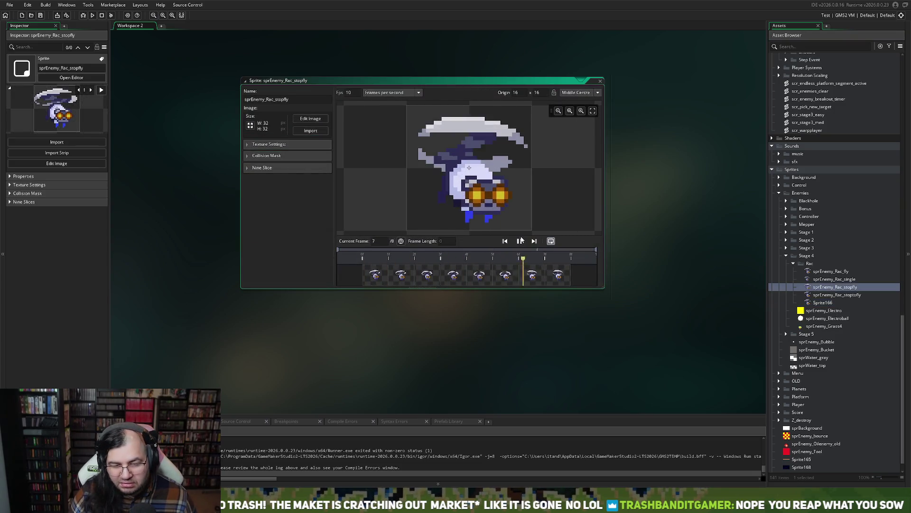
{"action": "left_click", "coordinate": [599, 83]}
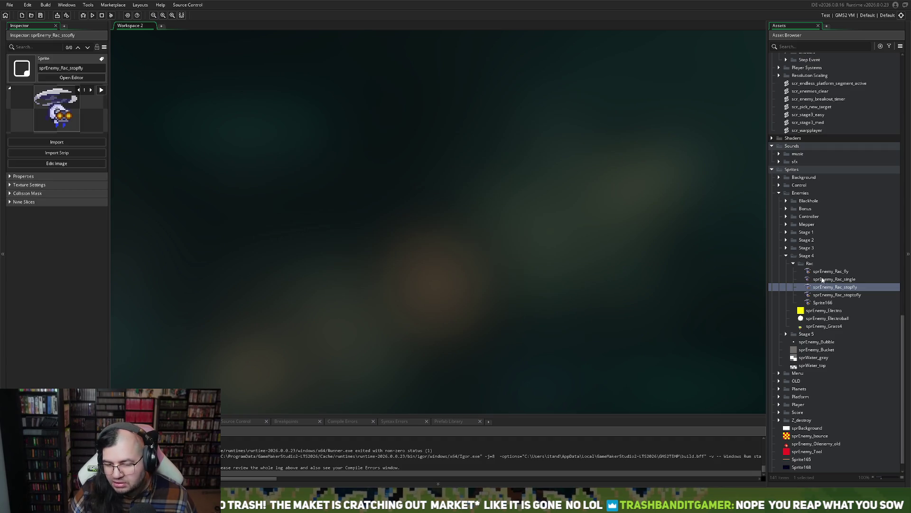
{"action": "left_click", "coordinate": [794, 266]}
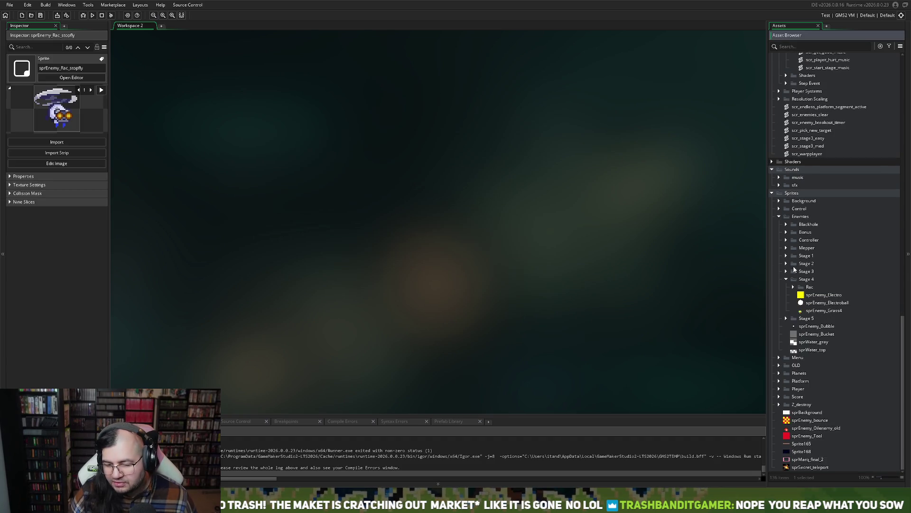
Open and preview the sprEnemy_Electroball animation, then close its sprite editor.
{"action": "right_click", "coordinate": [807, 303]}
{"action": "left_click", "coordinate": [812, 353]}
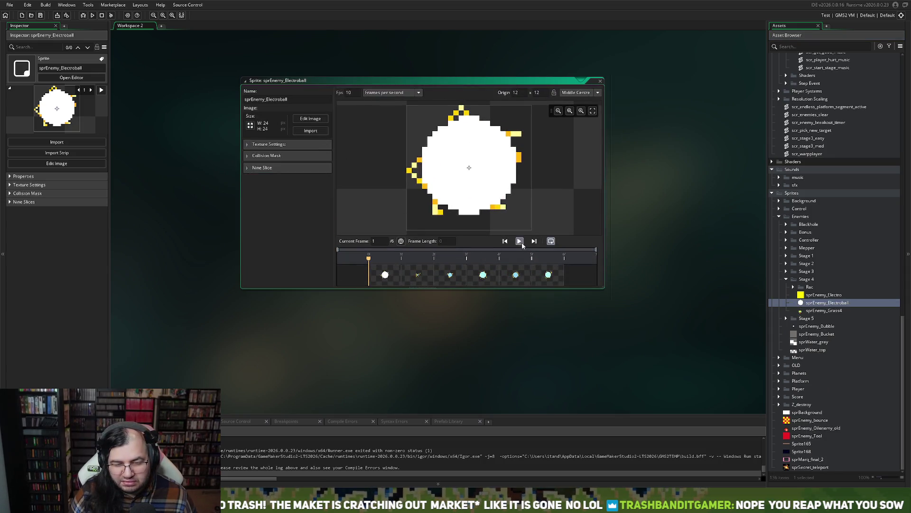
{"action": "left_click", "coordinate": [521, 243]}
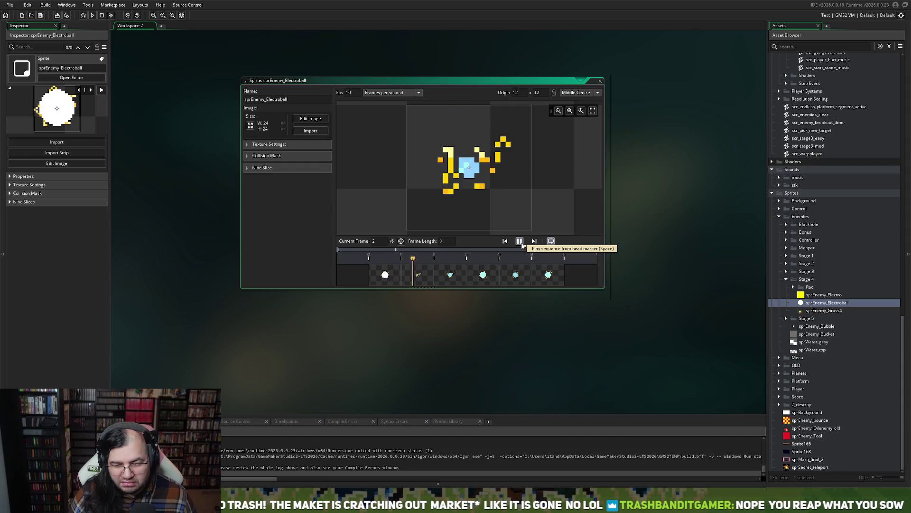
{"action": "left_click", "coordinate": [521, 242]}
{"action": "left_click", "coordinate": [600, 81]}
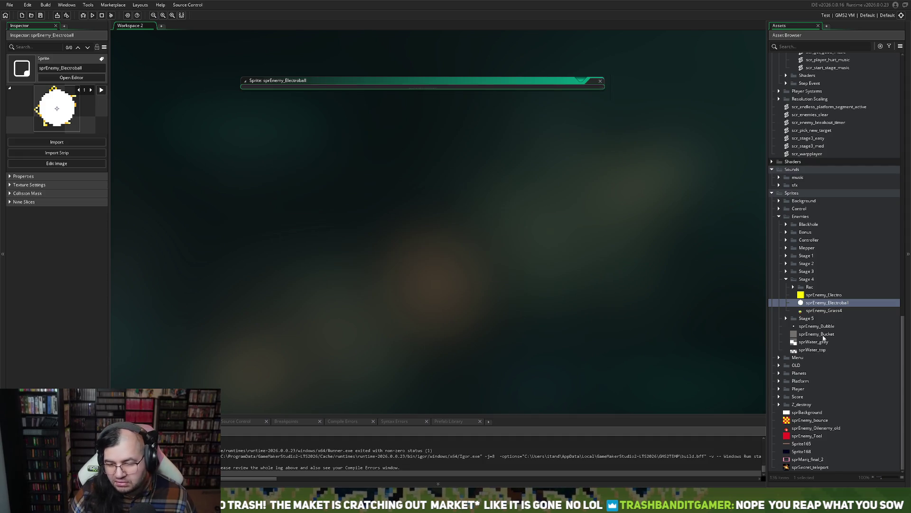
Create a Stage 4 sprite from the 12-frame lightning strip, preview it, and open Edit Image.
{"action": "right_click", "coordinate": [813, 305]}
{"action": "mouse_move", "coordinate": [813, 308]}
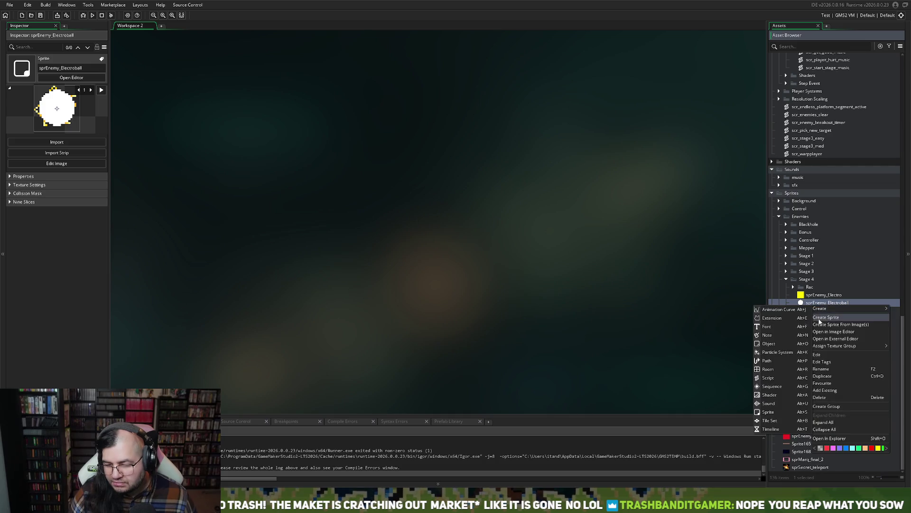
{"action": "left_click", "coordinate": [820, 319]}
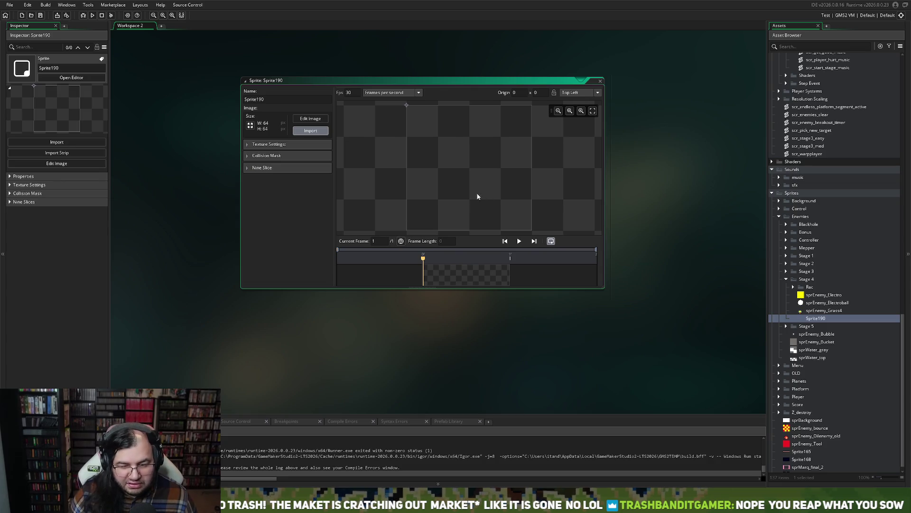
{"action": "key", "text": "Return"}
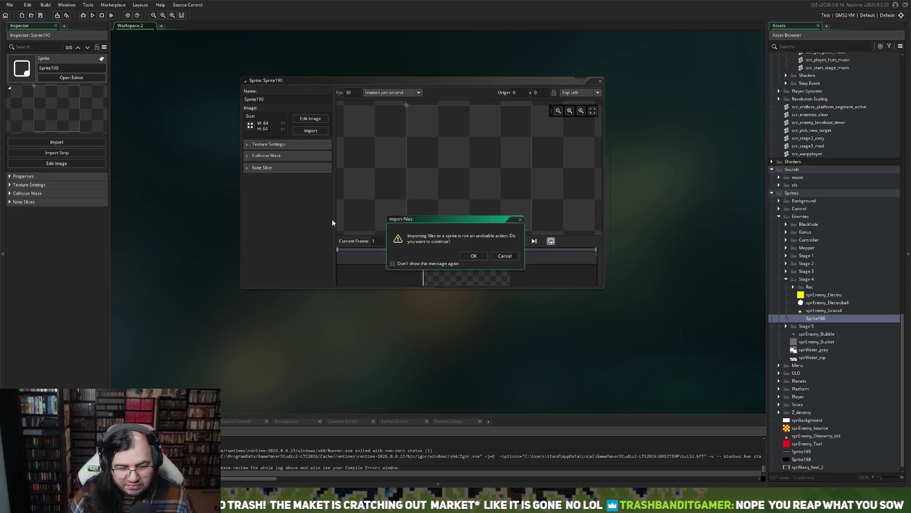
{"action": "left_click", "coordinate": [473, 256]}
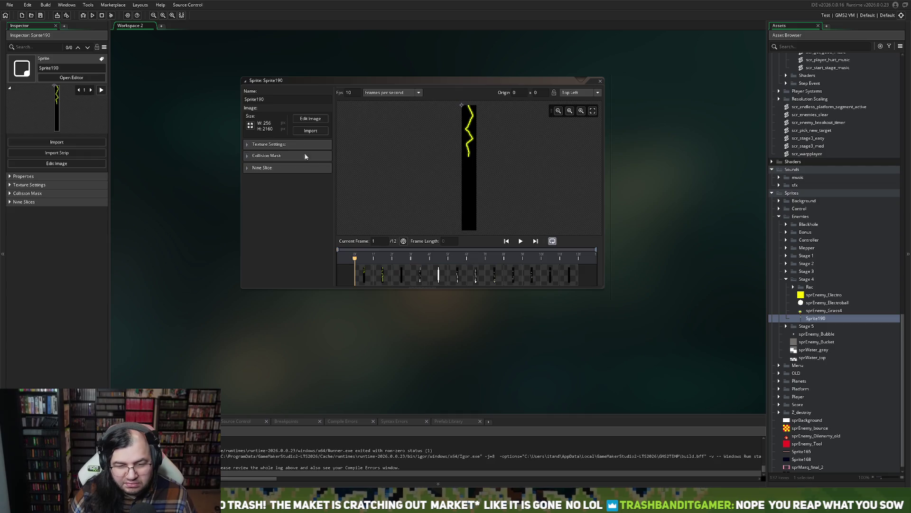
{"action": "left_click", "coordinate": [521, 242]}
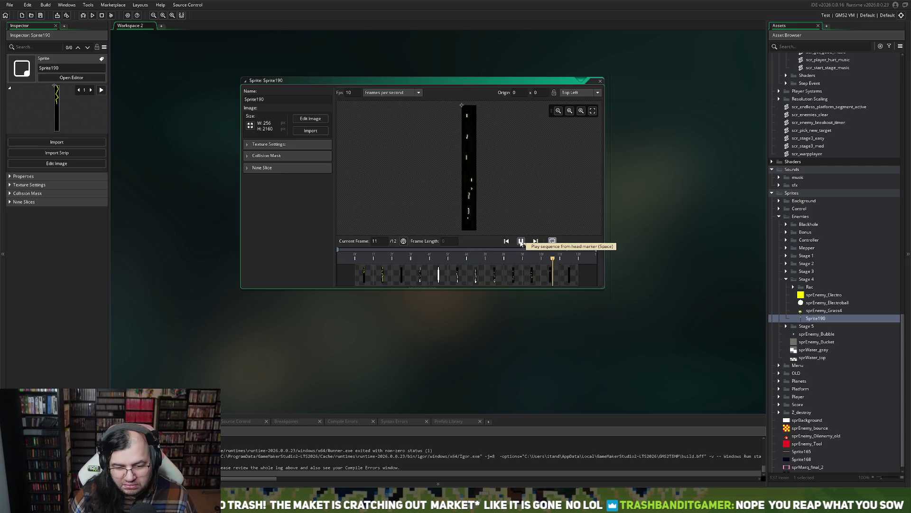
{"action": "left_click", "coordinate": [310, 118]}
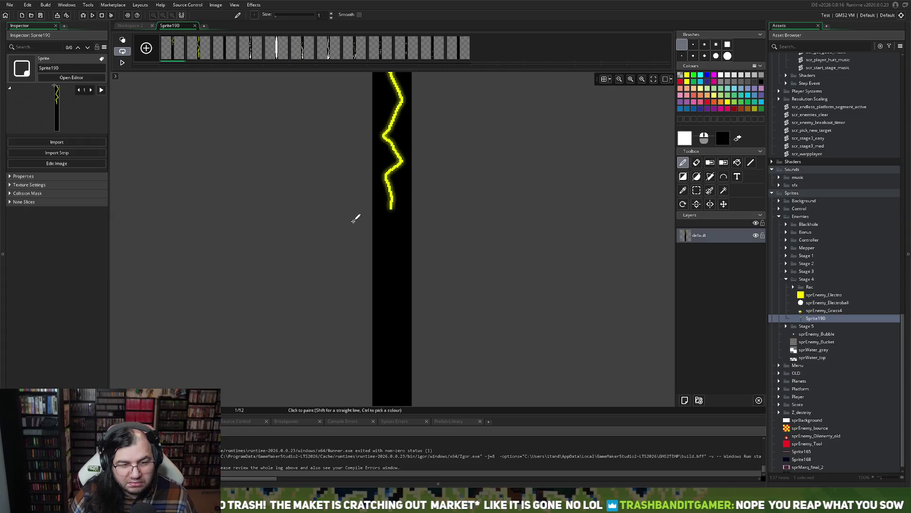
{"action": "scroll", "coordinate": [392, 250], "scroll_direction": "up", "scroll_amount": 2}
{"action": "scroll", "coordinate": [391, 253], "scroll_direction": "down", "scroll_amount": 1}
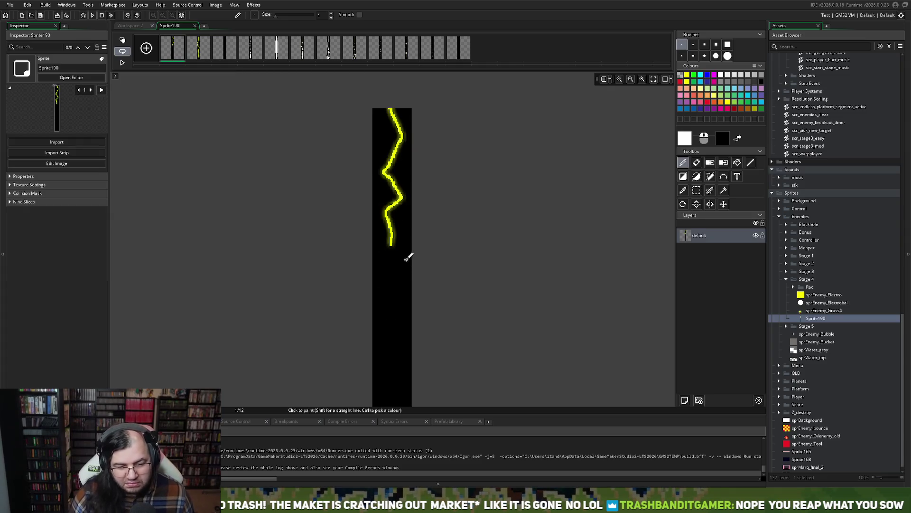
{"action": "scroll", "coordinate": [407, 258], "scroll_direction": "up", "scroll_amount": 4}
{"action": "scroll", "coordinate": [397, 256], "scroll_direction": "up", "scroll_amount": 3}
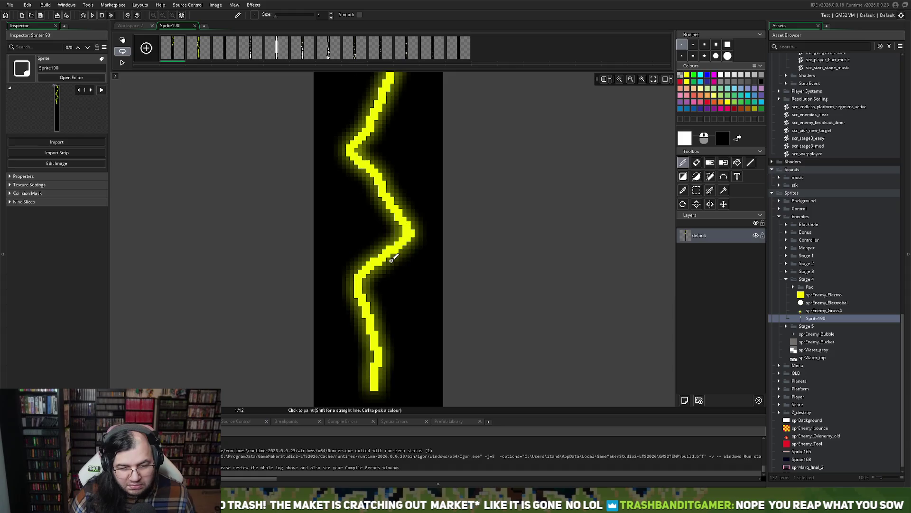
{"action": "scroll", "coordinate": [392, 258], "scroll_direction": "down", "scroll_amount": 4}
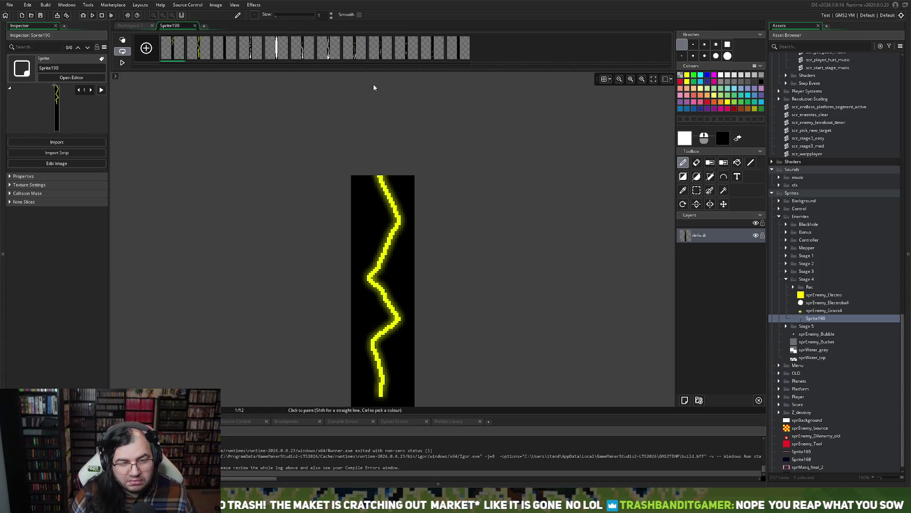
{"action": "scroll", "coordinate": [432, 222], "scroll_direction": "up", "scroll_amount": 10}
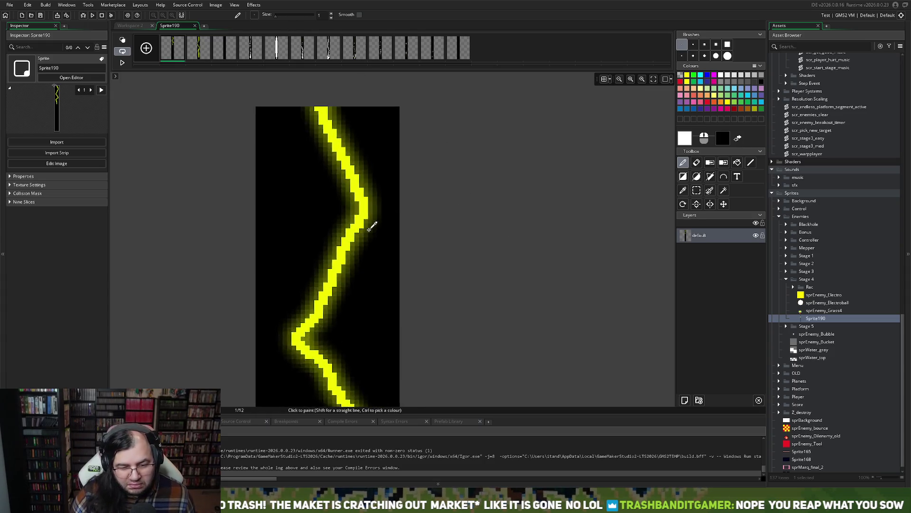
{"action": "scroll", "coordinate": [297, 207], "scroll_direction": "up", "scroll_amount": 2}
{"action": "scroll", "coordinate": [296, 208], "scroll_direction": "down", "scroll_amount": 5}
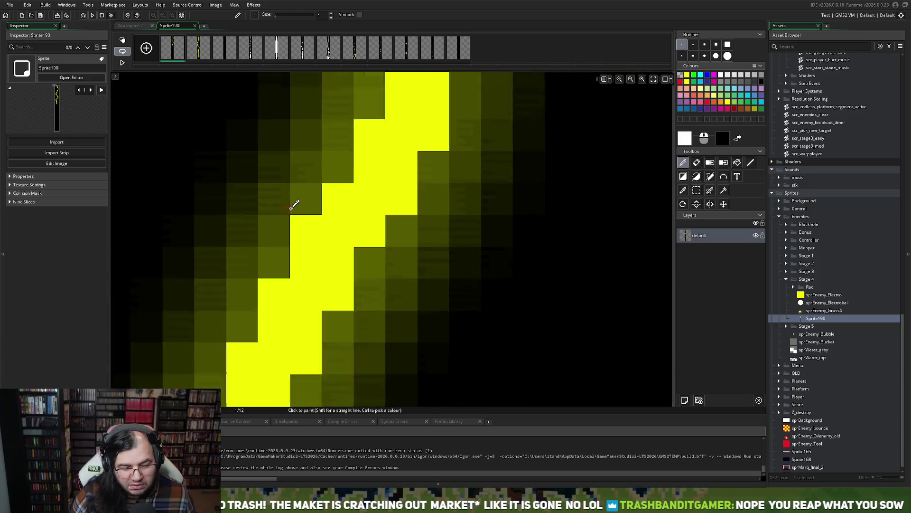
{"action": "scroll", "coordinate": [293, 209], "scroll_direction": "down", "scroll_amount": 6}
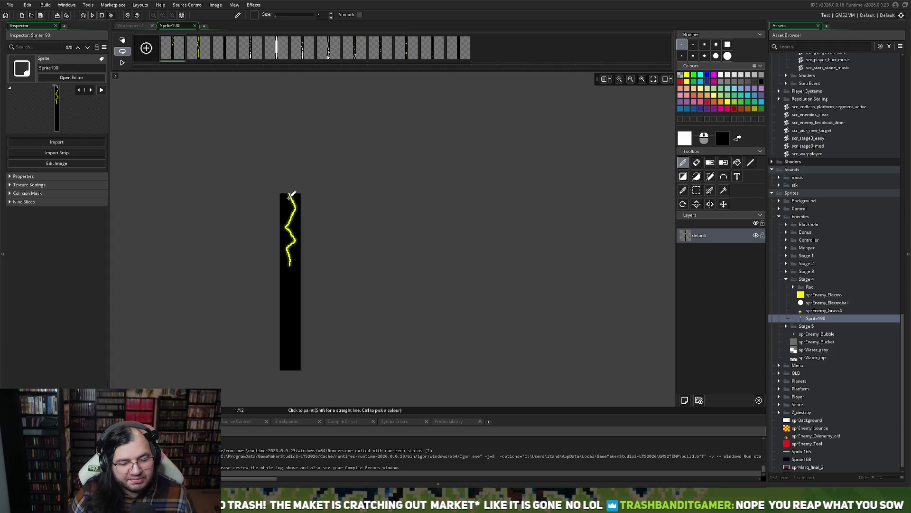
{"action": "left_click", "coordinate": [225, 53]}
{"action": "left_click", "coordinate": [251, 53]}
{"action": "left_click", "coordinate": [278, 53]}
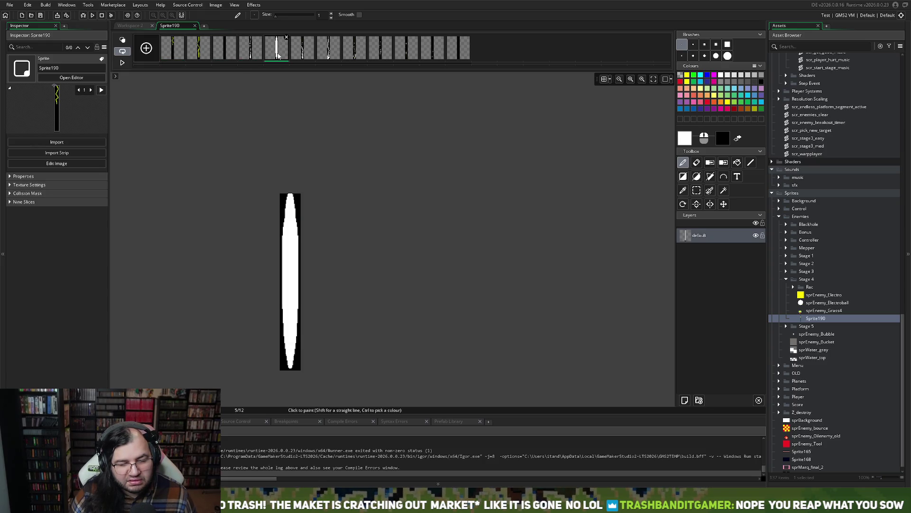
{"action": "left_click", "coordinate": [303, 55]}
{"action": "left_click", "coordinate": [329, 56]}
{"action": "left_click", "coordinate": [354, 58]}
{"action": "left_click", "coordinate": [378, 56]}
{"action": "left_click", "coordinate": [398, 58]}
{"action": "left_click", "coordinate": [430, 57]}
{"action": "left_click", "coordinate": [454, 55]}
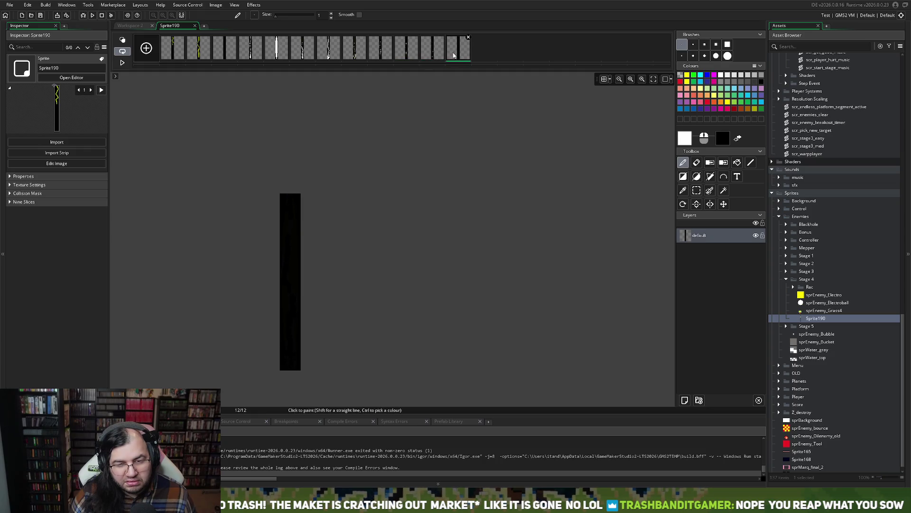
{"action": "left_click", "coordinate": [181, 55]}
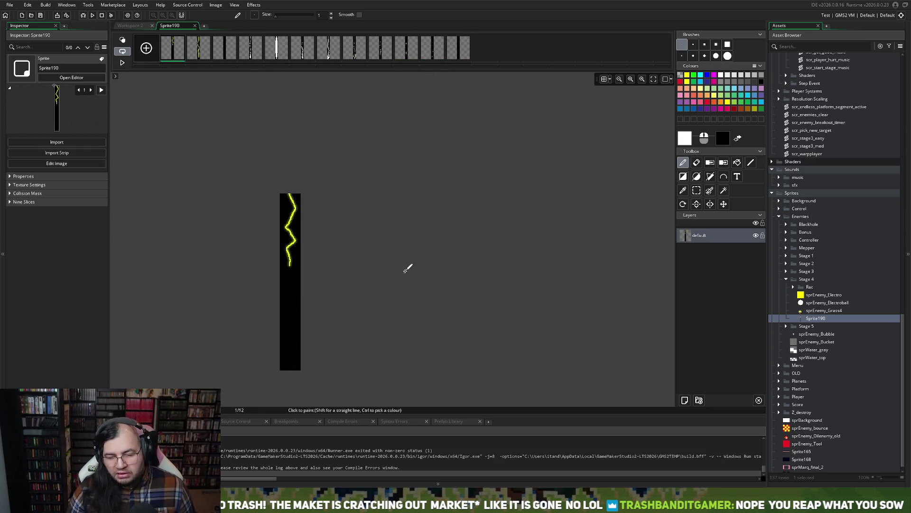
{"action": "scroll", "coordinate": [321, 281], "scroll_direction": "up", "scroll_amount": 2}
{"action": "scroll", "coordinate": [300, 279], "scroll_direction": "up", "scroll_amount": 2}
{"action": "scroll", "coordinate": [275, 275], "scroll_direction": "down", "scroll_amount": 3}
{"action": "scroll", "coordinate": [282, 275], "scroll_direction": "up", "scroll_amount": 2}
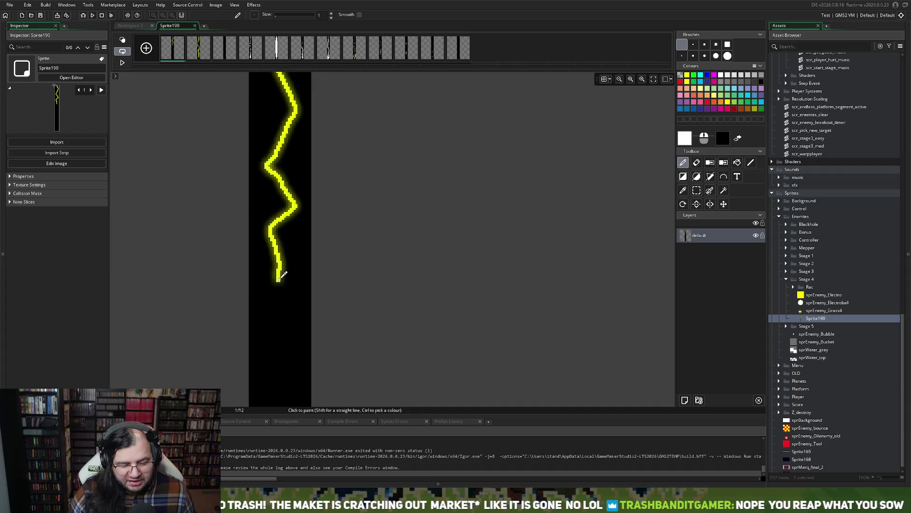
{"action": "scroll", "coordinate": [280, 275], "scroll_direction": "up", "scroll_amount": 2}
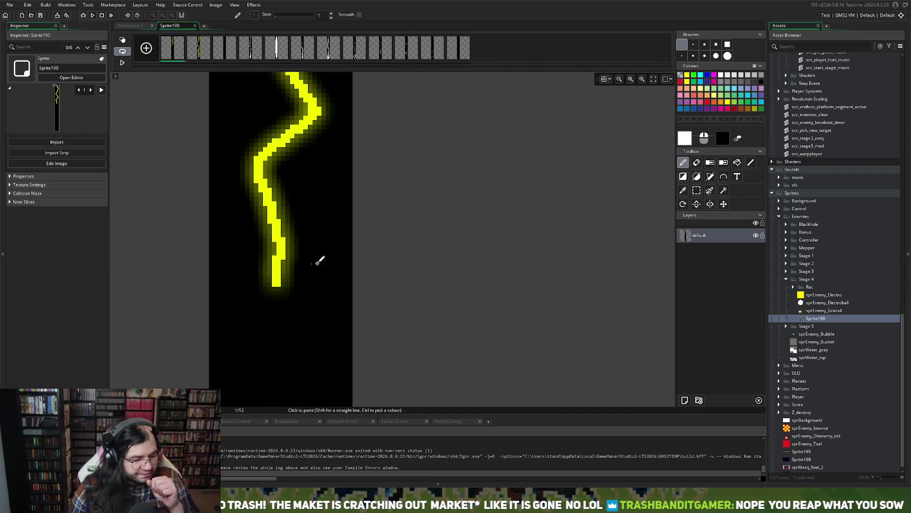
Magic-wand the black background with raised tolerance and clear it on frames 1 and 2.
{"action": "left_click", "coordinate": [724, 191]}
{"action": "left_click", "coordinate": [324, 200]}
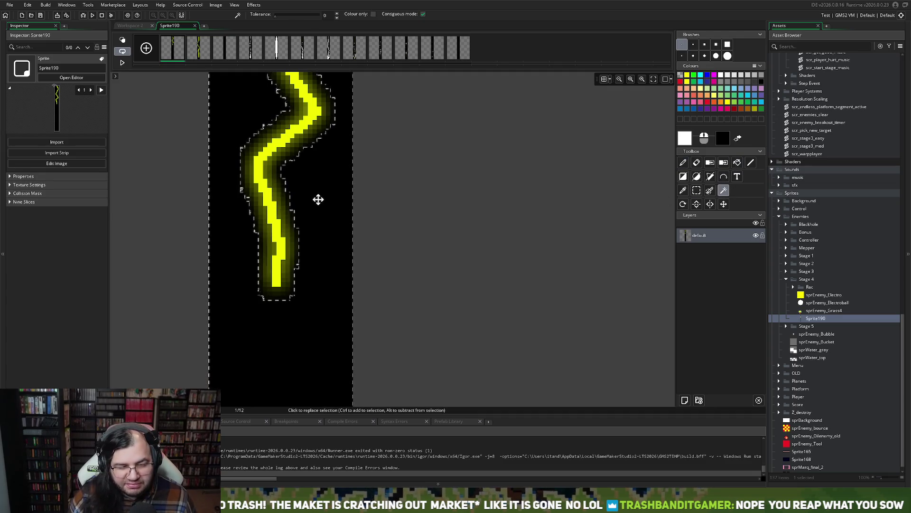
{"action": "scroll", "coordinate": [318, 198], "scroll_direction": "up", "scroll_amount": 3}
{"action": "mouse_move", "coordinate": [275, 16]}
{"action": "left_mouse_down"}
{"action": "mouse_move", "coordinate": [301, 19]}
{"action": "mouse_move", "coordinate": [261, 21]}
{"action": "mouse_move", "coordinate": [286, 22]}
{"action": "left_mouse_up"}
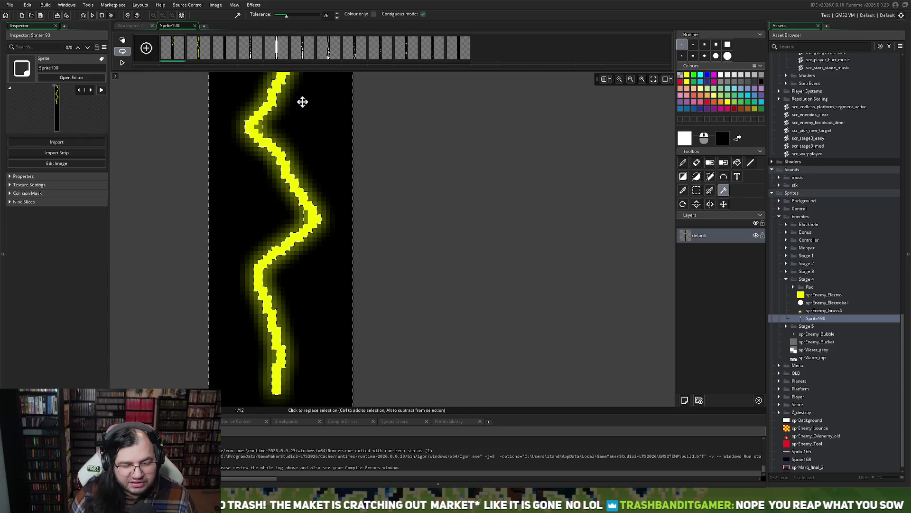
{"action": "key", "text": "ctrl+z"}
{"action": "key", "text": "ctrl+z"}
{"action": "key", "text": "ctrl+z"}
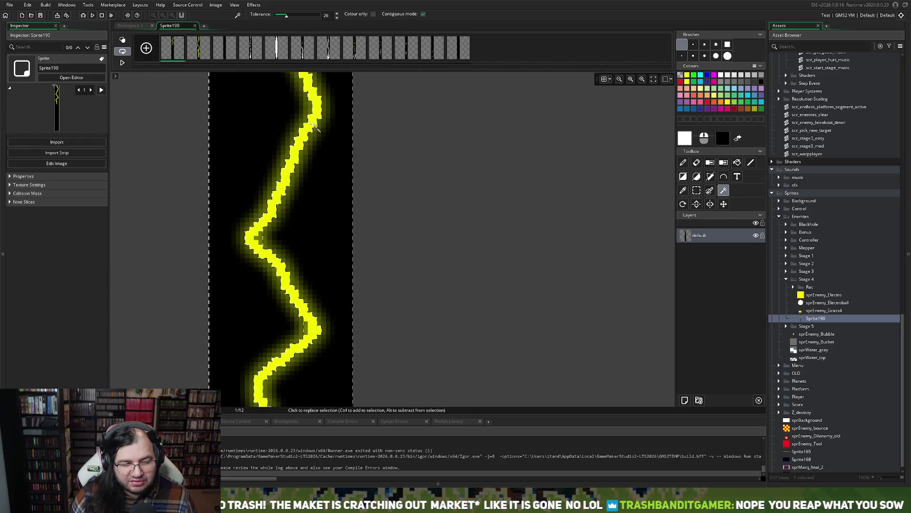
{"action": "key", "text": "ctrl+z"}
{"action": "key", "text": "ctrl+z"}
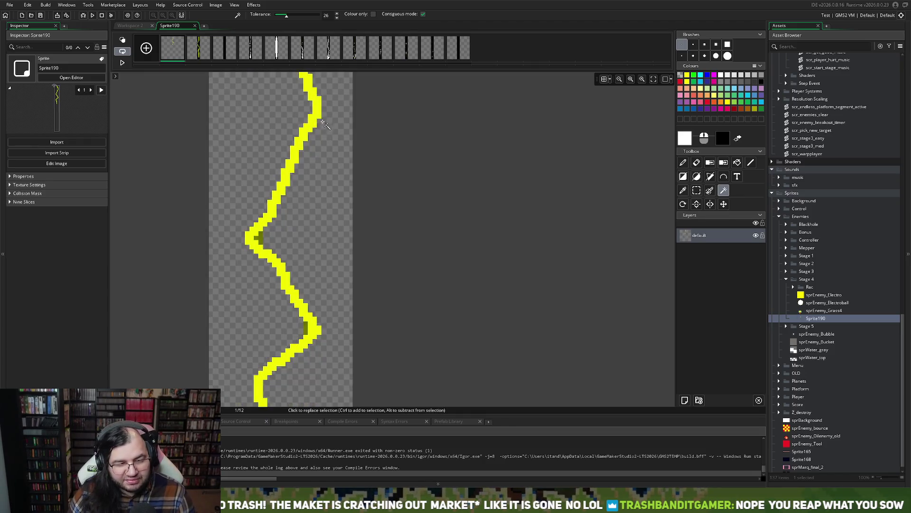
{"action": "key", "text": "ctrl+z"}
{"action": "key", "text": "ctrl+z"}
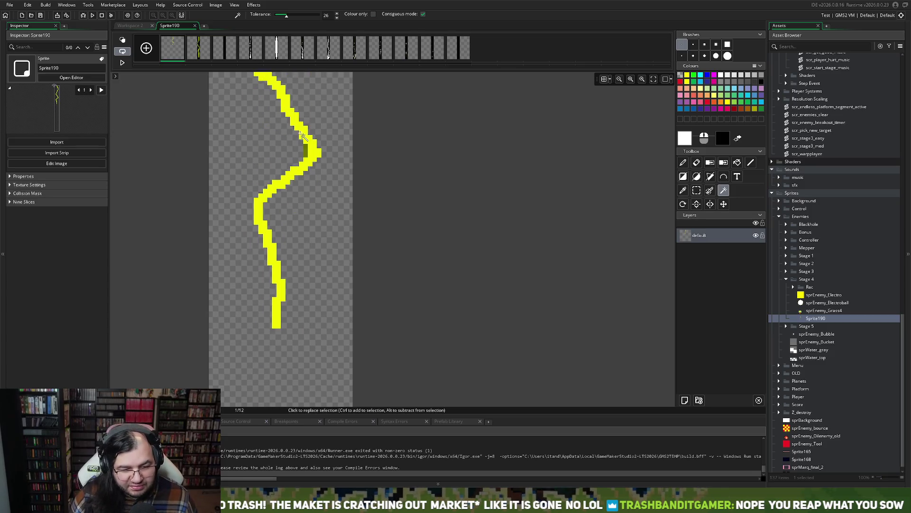
{"action": "left_click", "coordinate": [204, 54]}
{"action": "key", "text": "ctrl+z"}
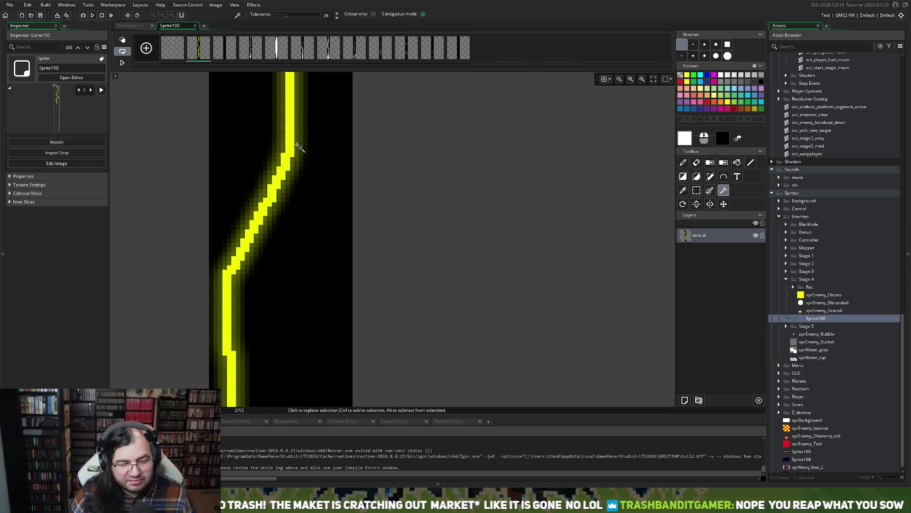
{"action": "key", "text": "ctrl+z"}
{"action": "key", "text": "ctrl+z"}
{"action": "key", "text": "ctrl+z"}
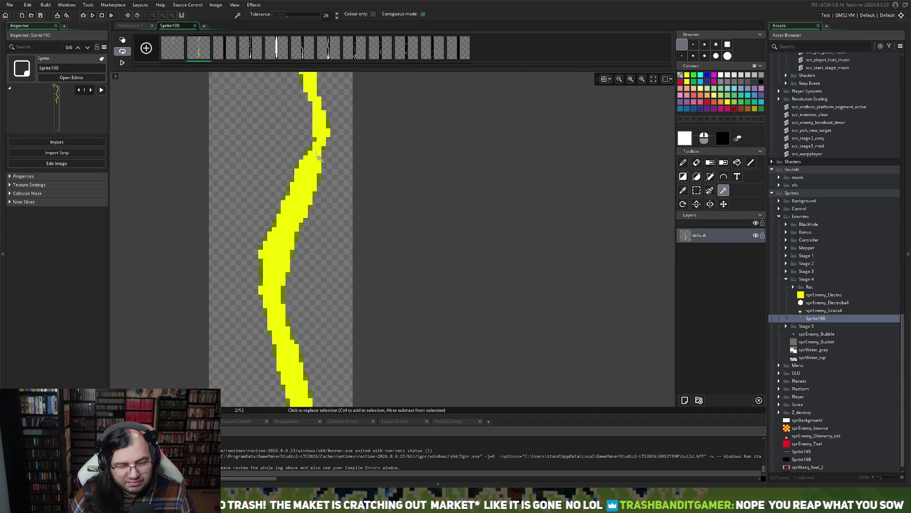
Select and delete the black background on frames 3, 4, 5 and 6.
{"action": "left_click", "coordinate": [227, 45]}
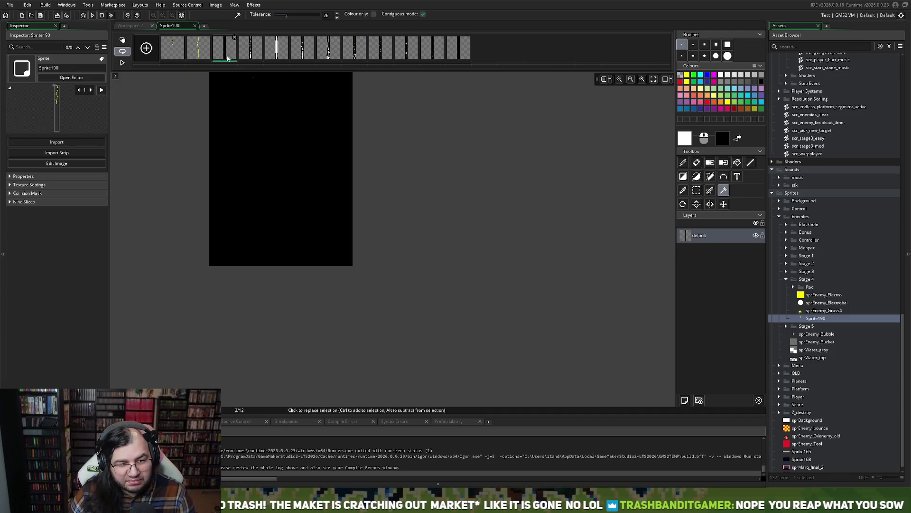
{"action": "left_click", "coordinate": [302, 174]}
{"action": "key", "text": "Delete"}
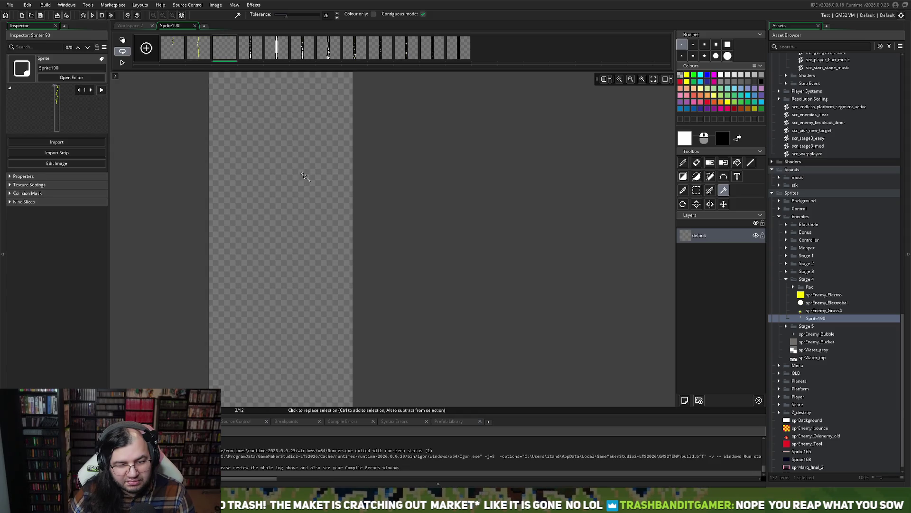
{"action": "left_click", "coordinate": [250, 52]}
{"action": "left_click", "coordinate": [291, 177]}
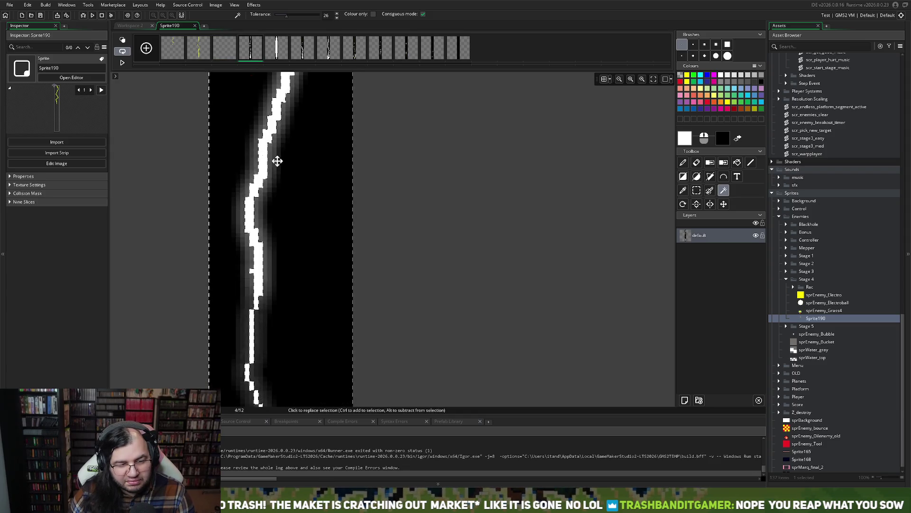
{"action": "key", "text": "Delete"}
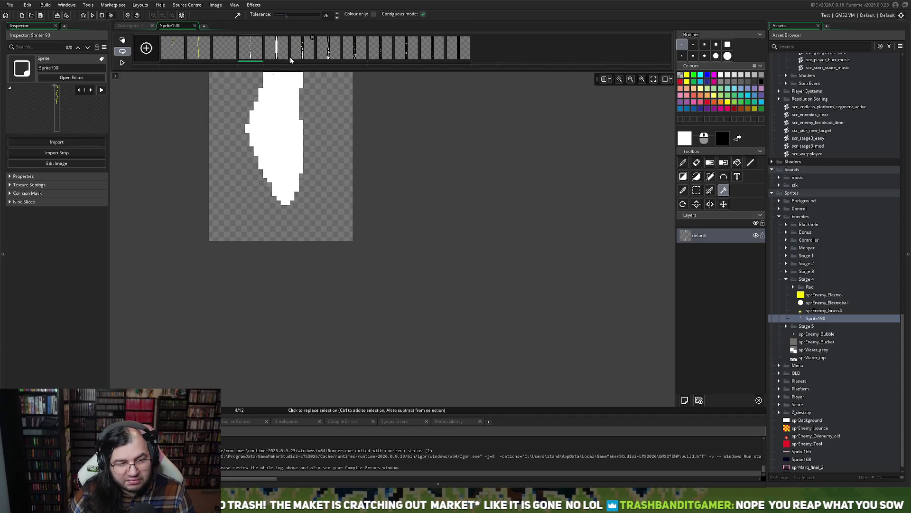
{"action": "left_click", "coordinate": [280, 51]}
{"action": "left_click", "coordinate": [243, 179]}
{"action": "key", "text": "Delete"}
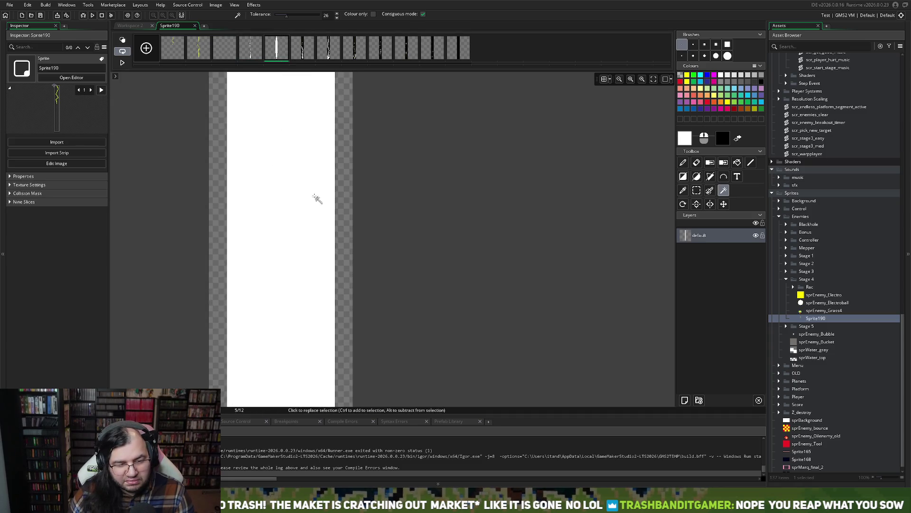
{"action": "left_click", "coordinate": [300, 50]}
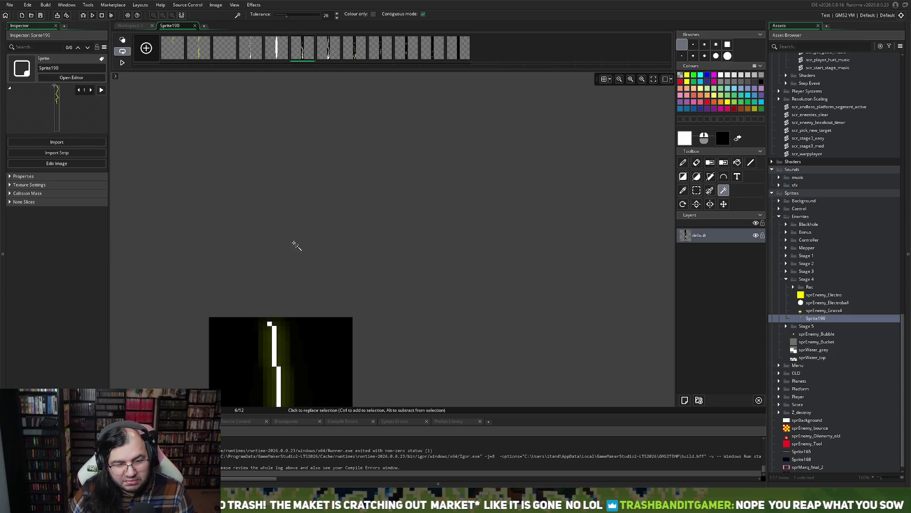
{"action": "left_click", "coordinate": [236, 206]}
{"action": "key", "text": "Delete"}
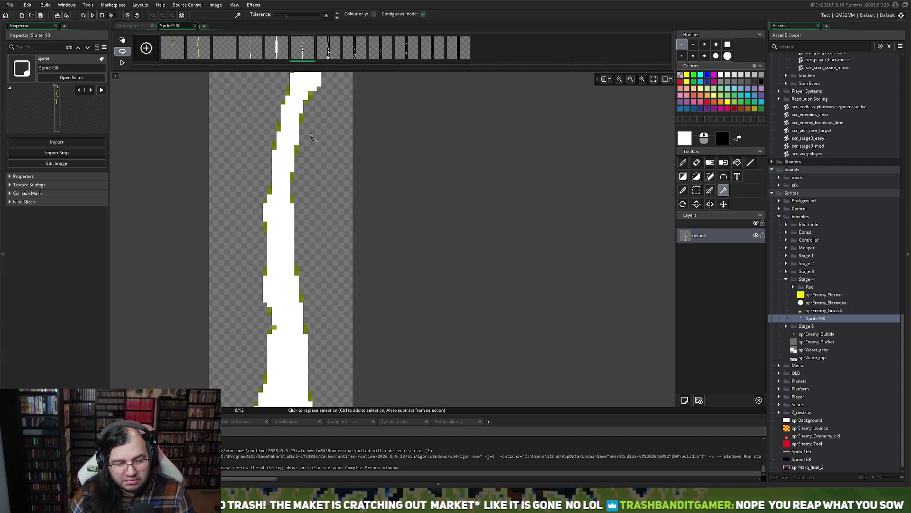
On frame 7, select the left black area and raise tolerance from 26 to 55.
{"action": "left_click", "coordinate": [333, 56]}
{"action": "left_click", "coordinate": [238, 184]}
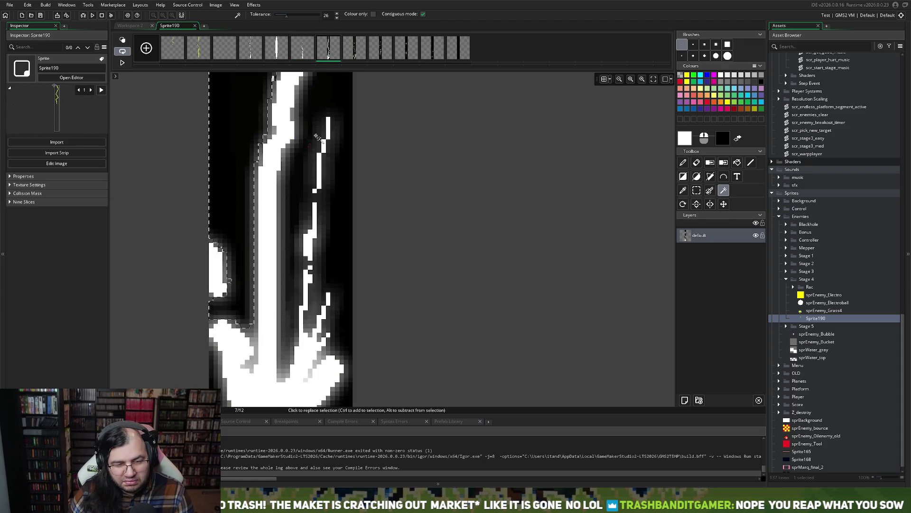
{"action": "mouse_move", "coordinate": [286, 16]}
{"action": "left_mouse_down"}
{"action": "mouse_move", "coordinate": [310, 16]}
{"action": "mouse_move", "coordinate": [287, 27]}
{"action": "mouse_move", "coordinate": [300, 28]}
{"action": "left_mouse_up"}
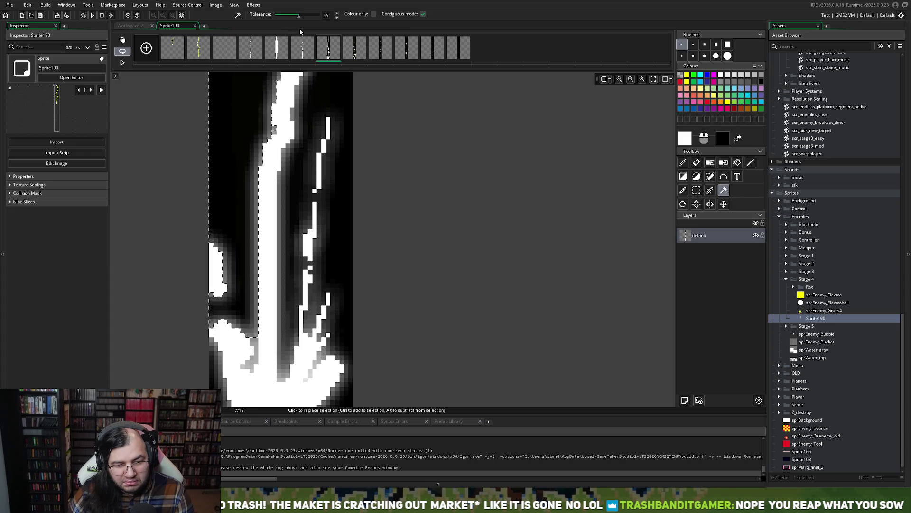
Delete the leftover black regions from frame 7's background.
{"action": "key", "text": "Delete"}
{"action": "scroll", "coordinate": [255, 212], "scroll_direction": "down", "scroll_amount": 5}
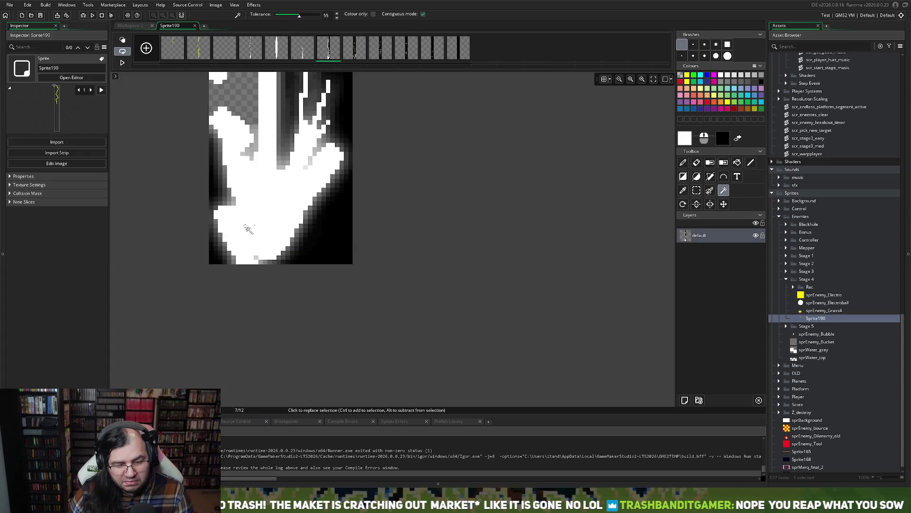
{"action": "left_click", "coordinate": [216, 182]}
{"action": "key", "text": "Delete"}
{"action": "left_click", "coordinate": [299, 260]}
{"action": "key", "text": "Delete"}
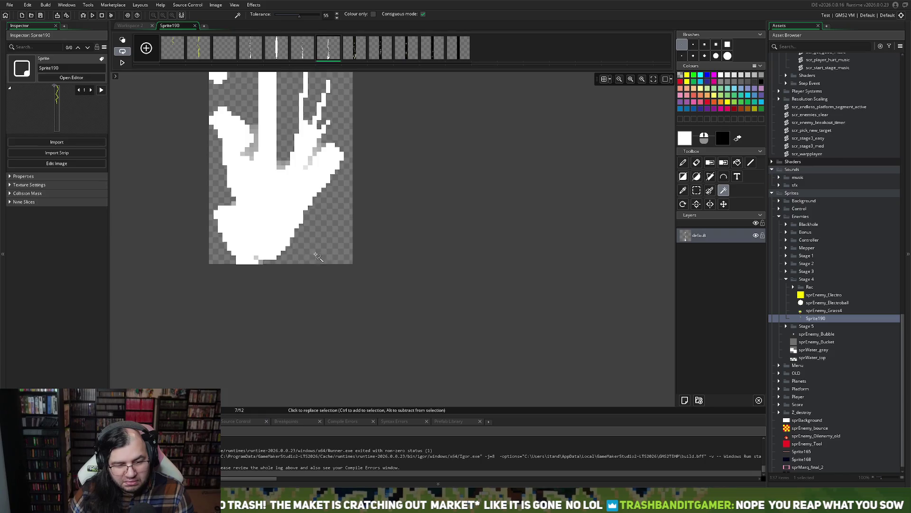
{"action": "scroll", "coordinate": [334, 262], "scroll_direction": "up", "scroll_amount": 3}
{"action": "scroll", "coordinate": [334, 262], "scroll_direction": "up", "scroll_amount": 15}
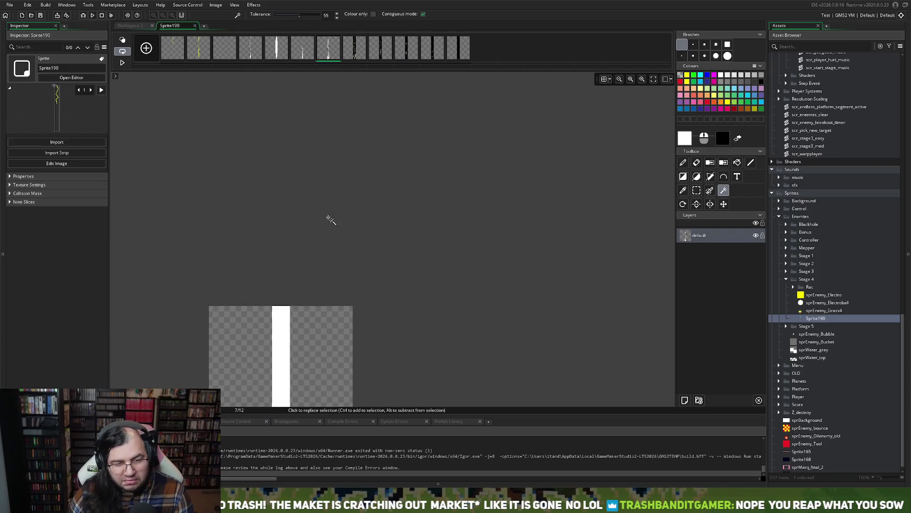
Review frames 8, 9, 10 and 11 of the lightning animation.
{"action": "left_click", "coordinate": [353, 47]}
{"action": "scroll", "coordinate": [305, 228], "scroll_direction": "down", "scroll_amount": 10}
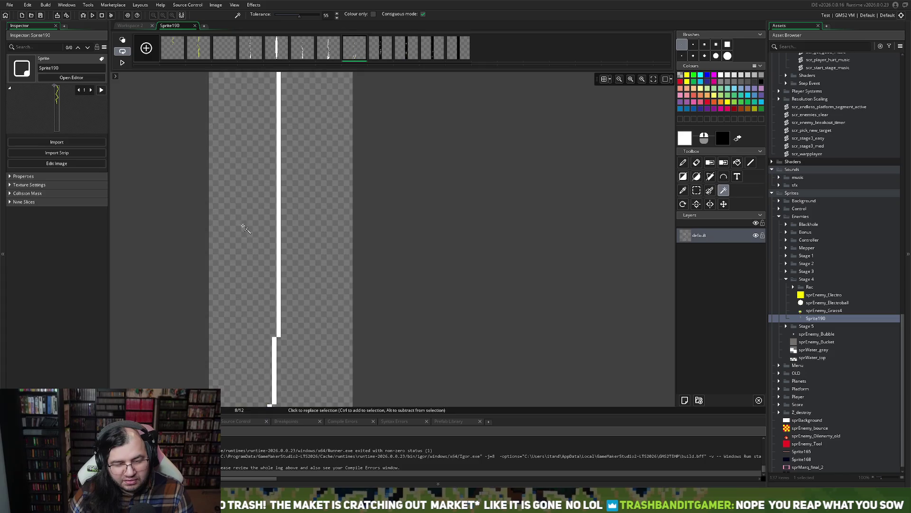
{"action": "scroll", "coordinate": [255, 228], "scroll_direction": "down", "scroll_amount": 5}
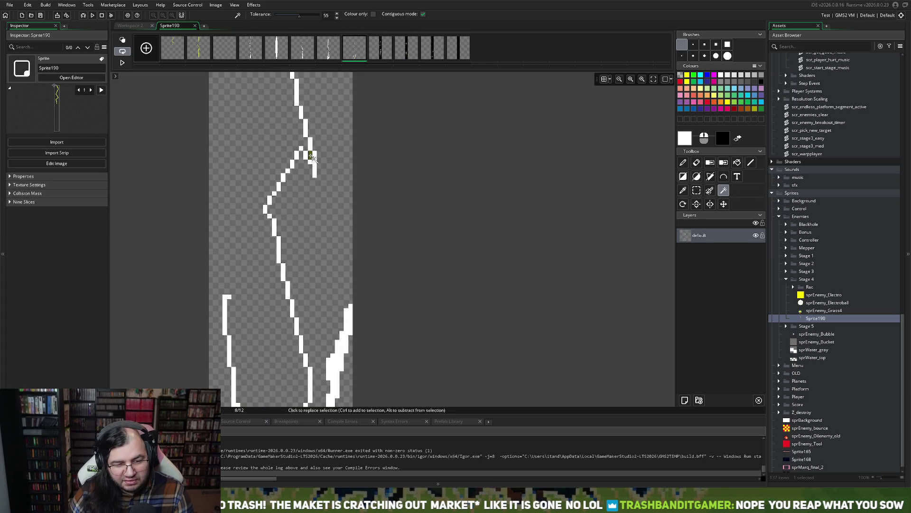
{"action": "scroll", "coordinate": [314, 159], "scroll_direction": "down", "scroll_amount": 6}
{"action": "scroll", "coordinate": [318, 142], "scroll_direction": "up", "scroll_amount": 3}
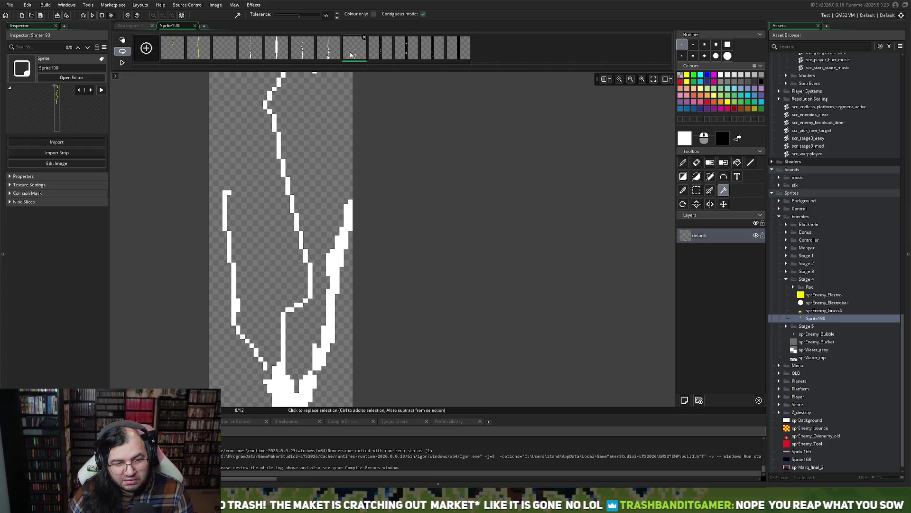
{"action": "left_click", "coordinate": [379, 53]}
{"action": "scroll", "coordinate": [296, 223], "scroll_direction": "down", "scroll_amount": 5}
{"action": "scroll", "coordinate": [297, 224], "scroll_direction": "up", "scroll_amount": 6}
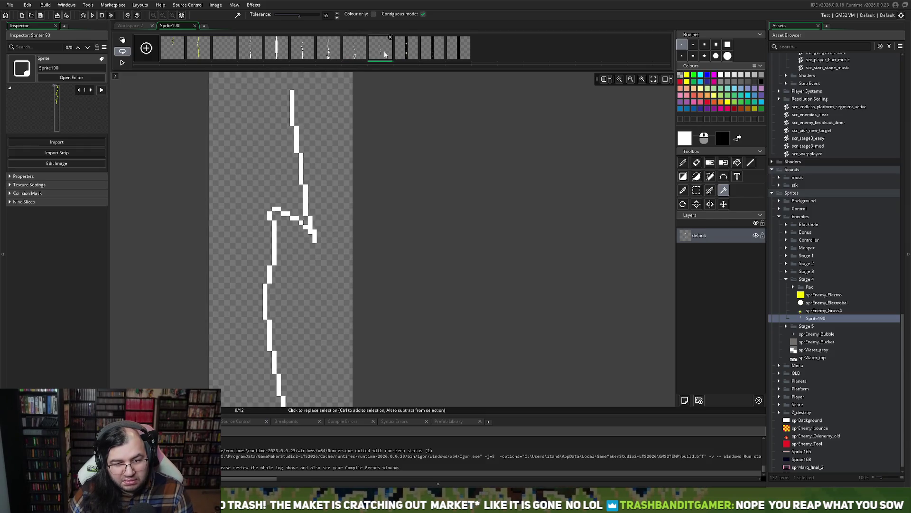
{"action": "left_click", "coordinate": [406, 53]}
{"action": "scroll", "coordinate": [259, 192], "scroll_direction": "down", "scroll_amount": 5}
{"action": "left_click", "coordinate": [433, 47]}
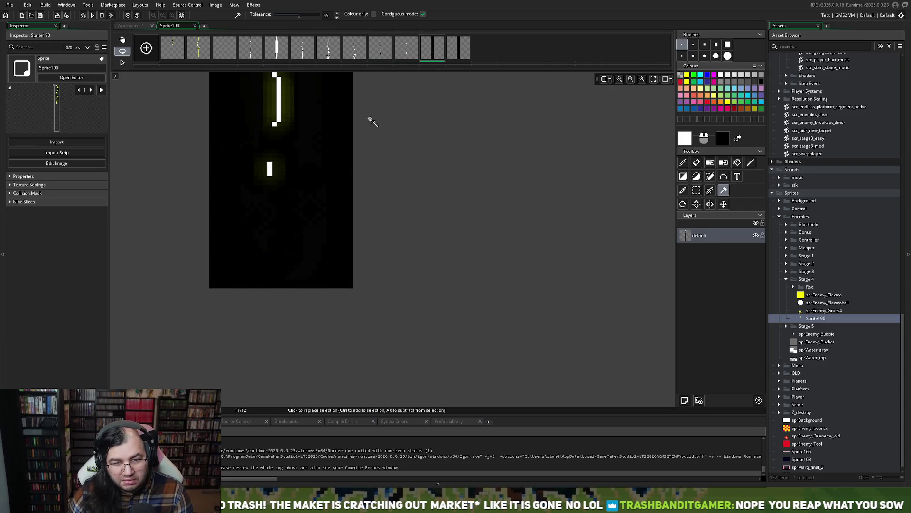
{"action": "scroll", "coordinate": [299, 204], "scroll_direction": "up", "scroll_amount": 3}
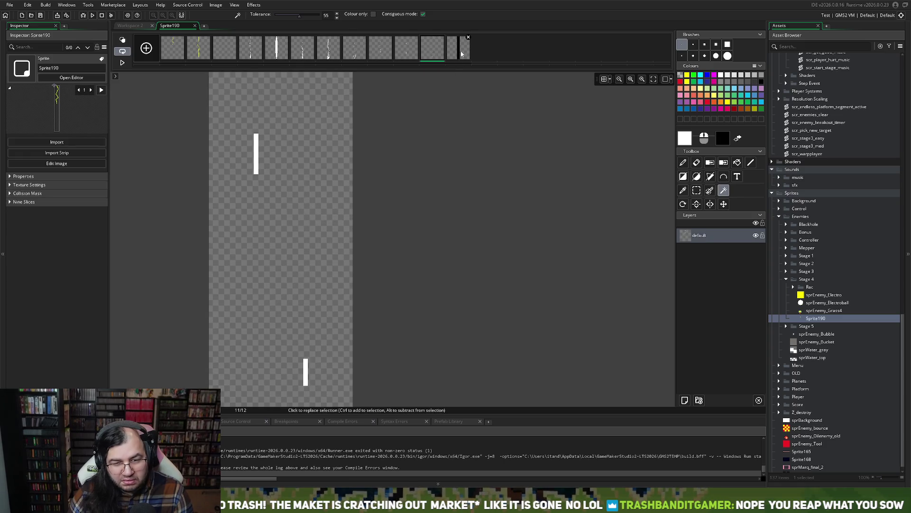
Delete the empty twelfth frame and confirm the removal.
{"action": "key", "text": "period"}
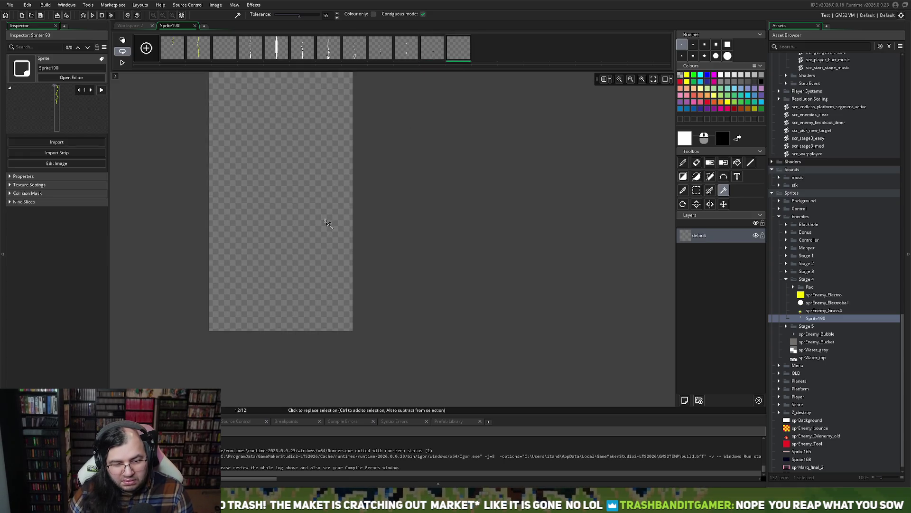
{"action": "key", "text": "Delete"}
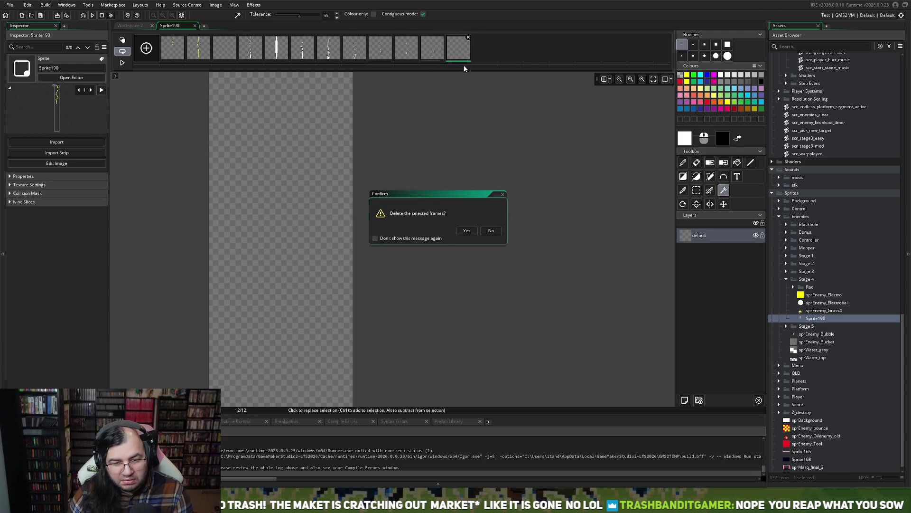
{"action": "key", "text": "Return"}
On frame 6, clear the selection around the wide bolt and undo the recent edits.
{"action": "left_click", "coordinate": [362, 50]}
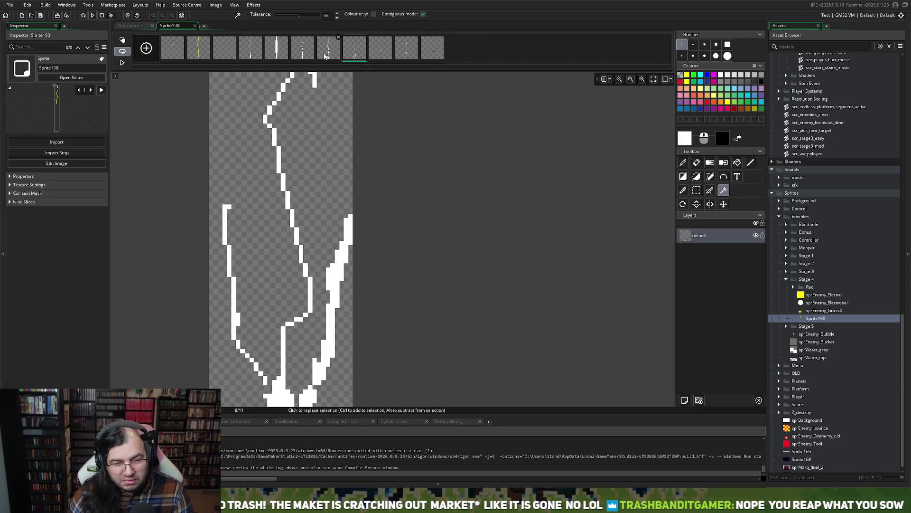
{"action": "left_click", "coordinate": [304, 51]}
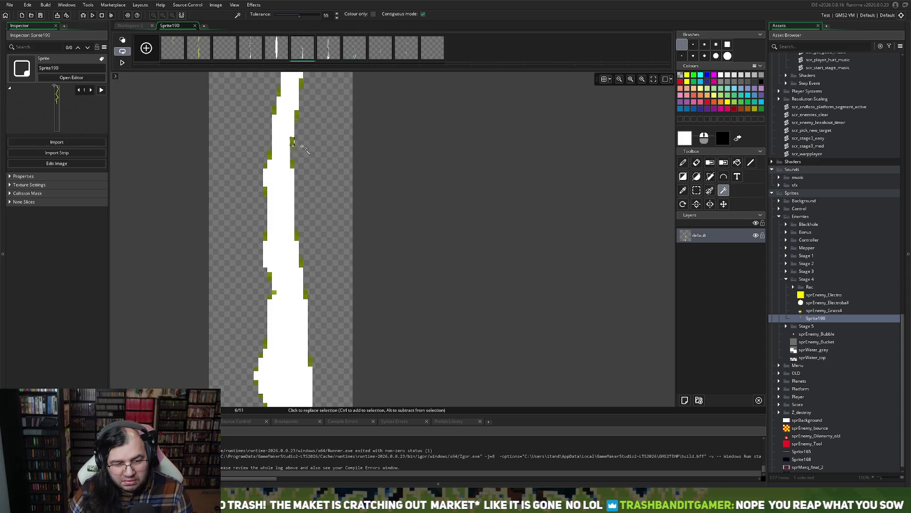
{"action": "left_click", "coordinate": [316, 156]}
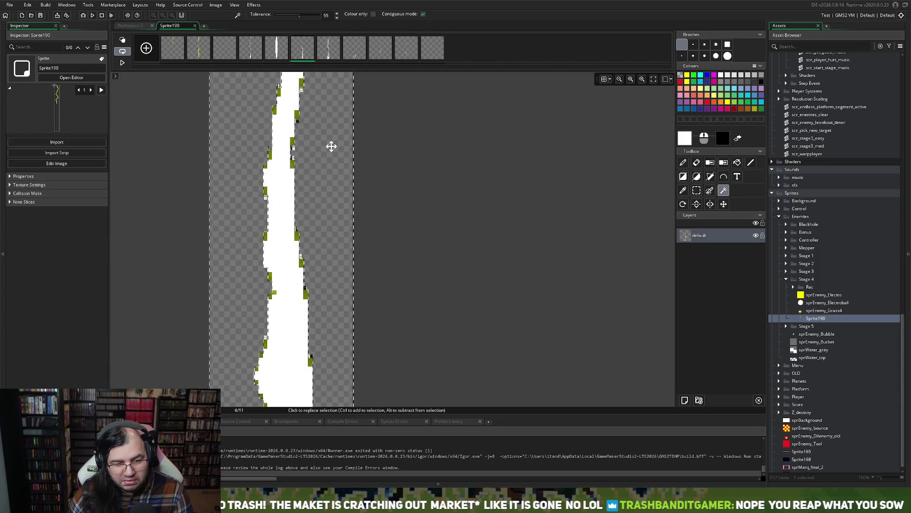
{"action": "left_click", "coordinate": [284, 171]}
{"action": "key", "text": "ctrl+z"}
{"action": "key", "text": "ctrl+z"}
{"action": "key", "text": "ctrl+z"}
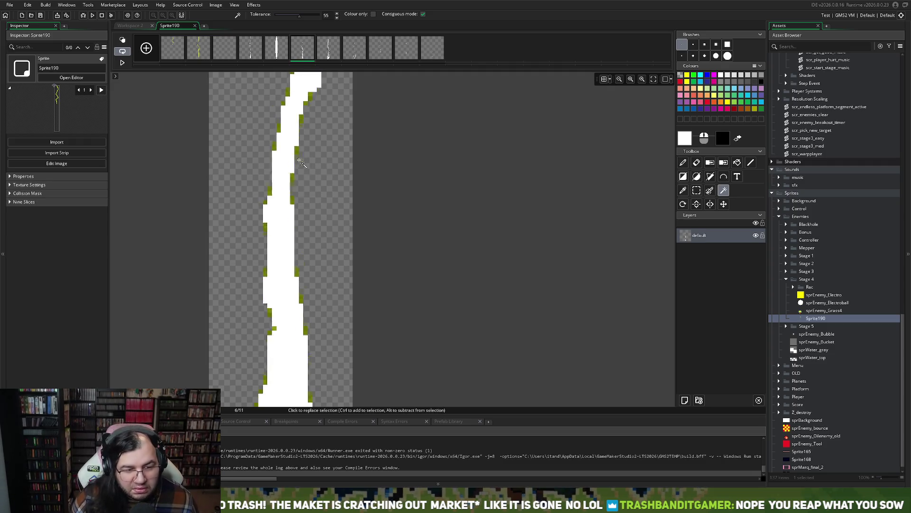
{"action": "key", "text": "ctrl+z"}
{"action": "key", "text": "ctrl+z"}
{"action": "key", "text": "ctrl+z"}
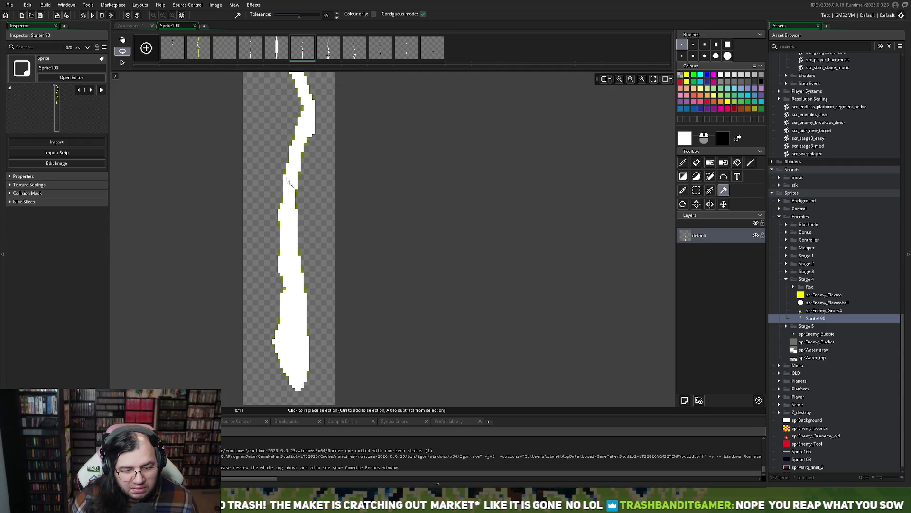
{"action": "key", "text": "ctrl+z"}
{"action": "key", "text": "ctrl+z"}
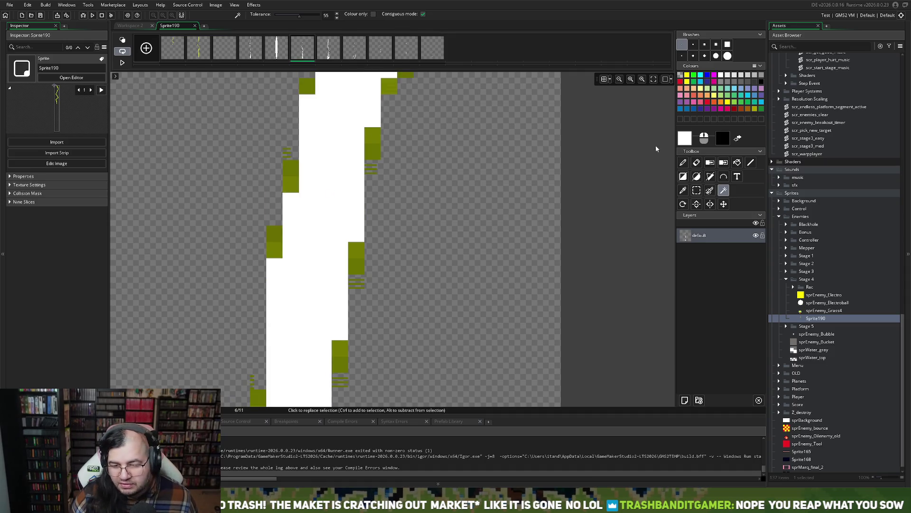
Try an olive-green fill on frame 6, then delete it and undo back to the thin line.
{"action": "left_click", "coordinate": [683, 191]}
{"action": "left_click", "coordinate": [288, 184]}
{"action": "left_click", "coordinate": [737, 162]}
{"action": "left_click", "coordinate": [441, 201]}
{"action": "scroll", "coordinate": [429, 204], "scroll_direction": "down", "scroll_amount": 3}
{"action": "scroll", "coordinate": [430, 203], "scroll_direction": "down", "scroll_amount": 1}
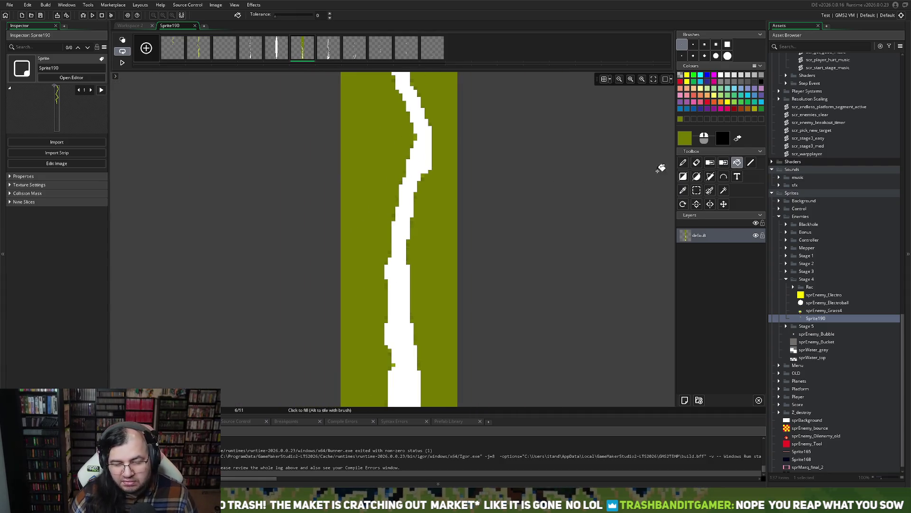
{"action": "left_click", "coordinate": [737, 177]}
{"action": "left_click", "coordinate": [724, 190]}
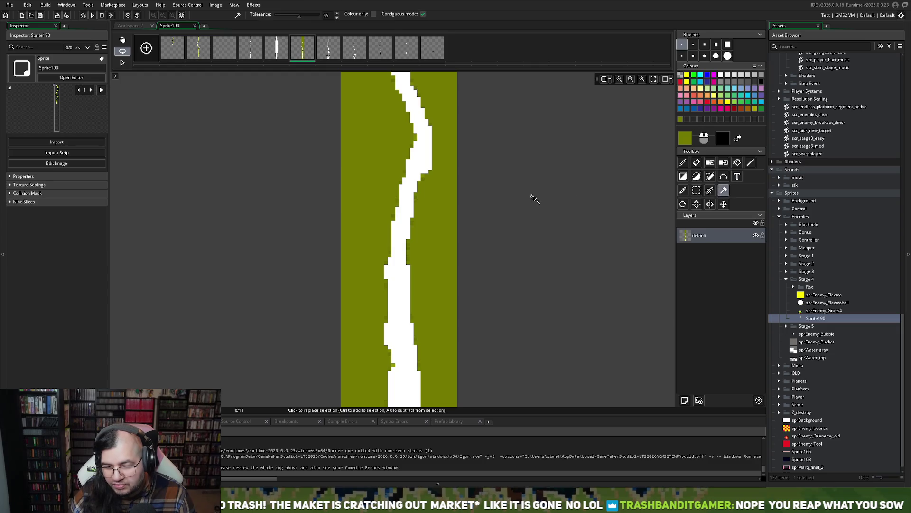
{"action": "left_click", "coordinate": [374, 180]}
{"action": "key", "text": "Delete"}
{"action": "key", "text": "ctrl+z"}
{"action": "key", "text": "ctrl+z"}
{"action": "key", "text": "ctrl+z"}
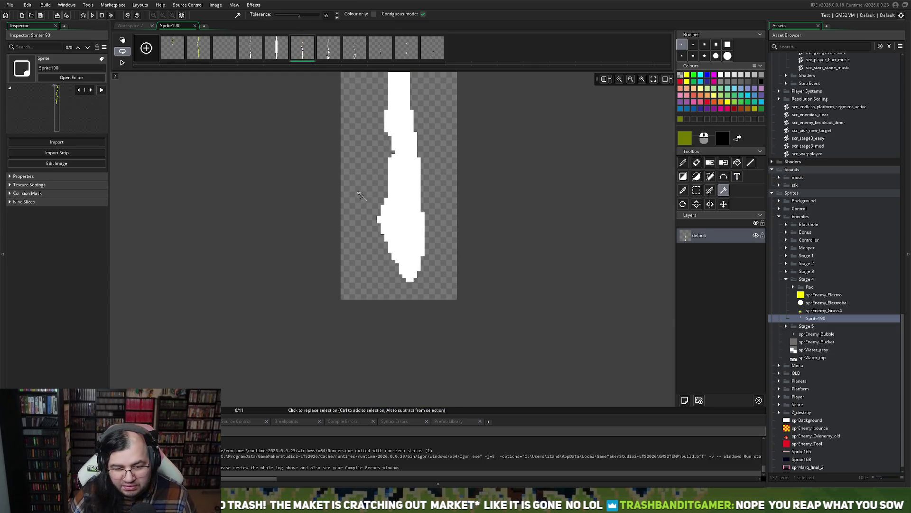
Step back through frames 4 to 1 and play the 11-frame animation.
{"action": "left_click", "coordinate": [245, 53]}
{"action": "left_click", "coordinate": [228, 56]}
{"action": "left_click", "coordinate": [195, 53]}
{"action": "left_click", "coordinate": [172, 53]}
{"action": "left_click", "coordinate": [122, 62]}
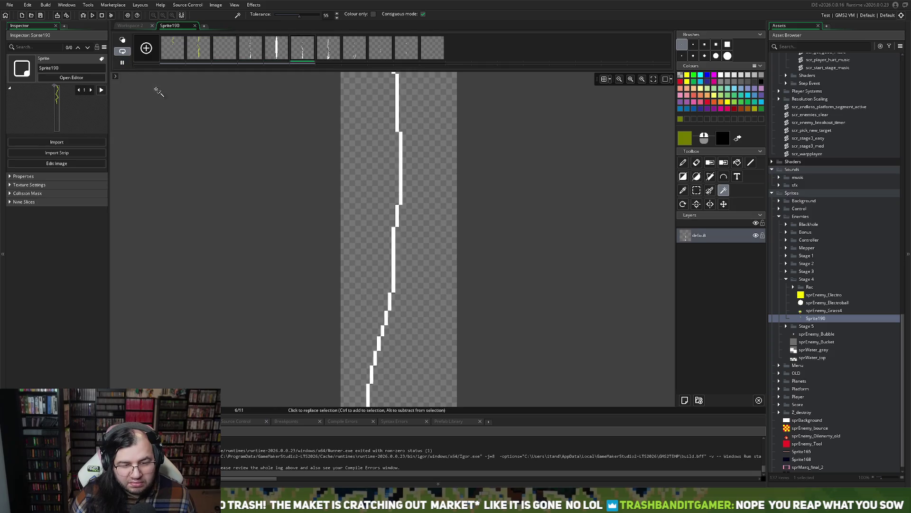
{"action": "scroll", "coordinate": [224, 152], "scroll_direction": "down", "scroll_amount": 4}
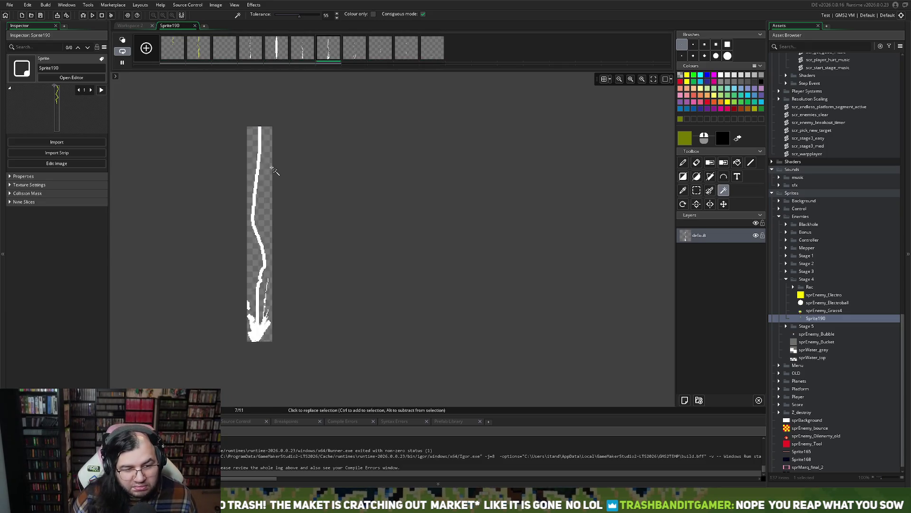
Give the lightning sprite a Bottom Centre origin and the name sprLightstrike, then close it.
{"action": "left_click", "coordinate": [194, 26]}
{"action": "left_click", "coordinate": [579, 93]}
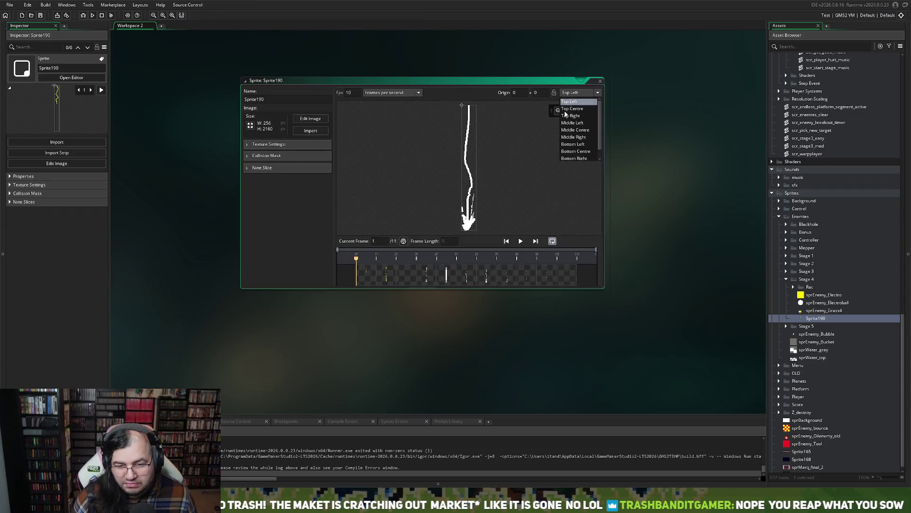
{"action": "left_click", "coordinate": [577, 152]}
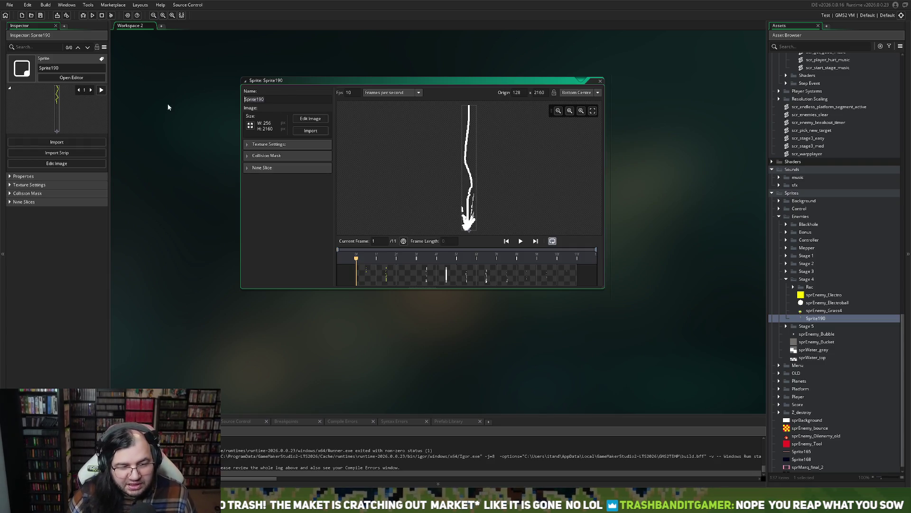
{"action": "type", "text": "sp"}
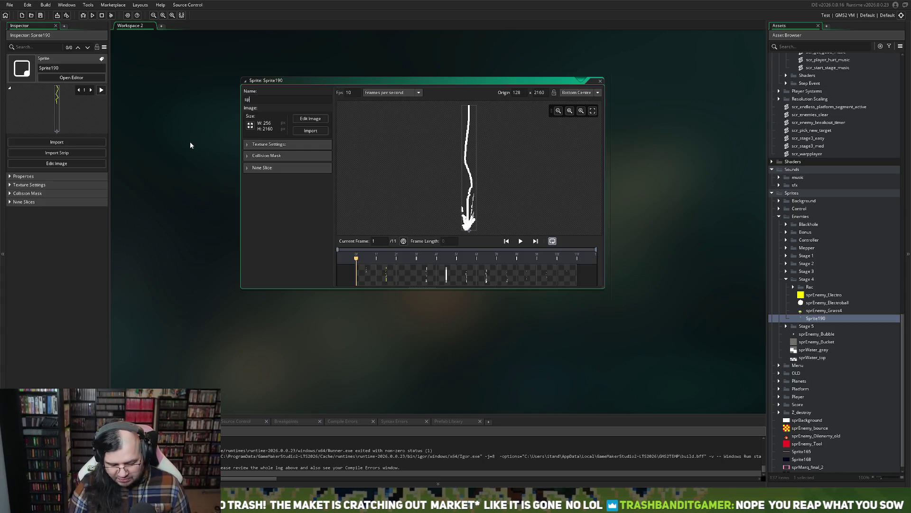
{"action": "type", "text": "rLight"}
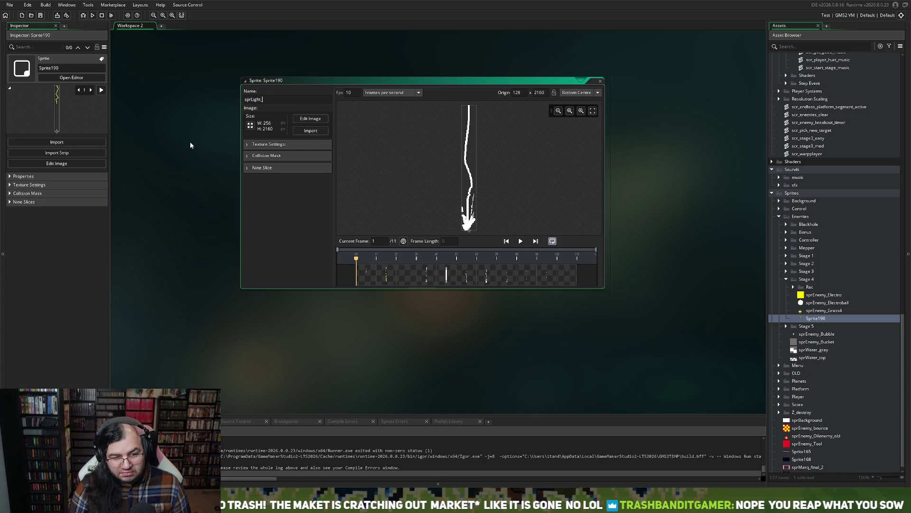
{"action": "type", "text": "strike"}
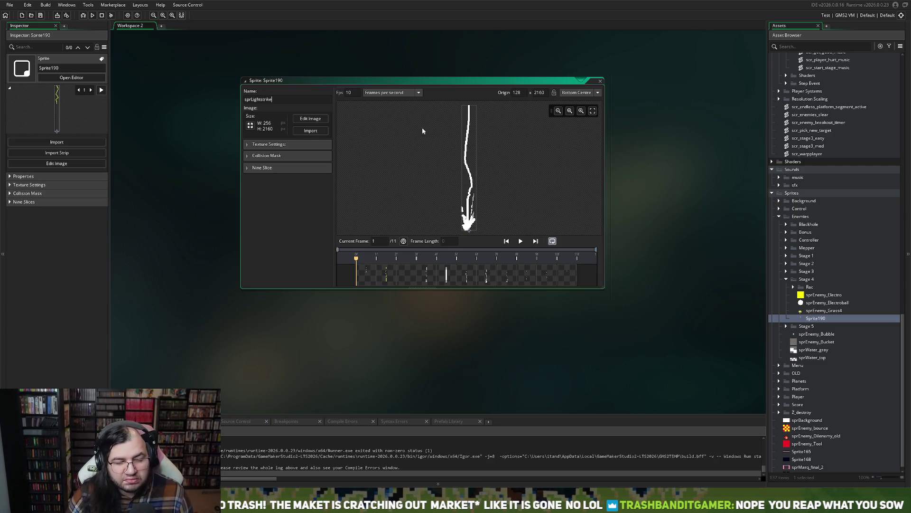
{"action": "left_click", "coordinate": [601, 83]}
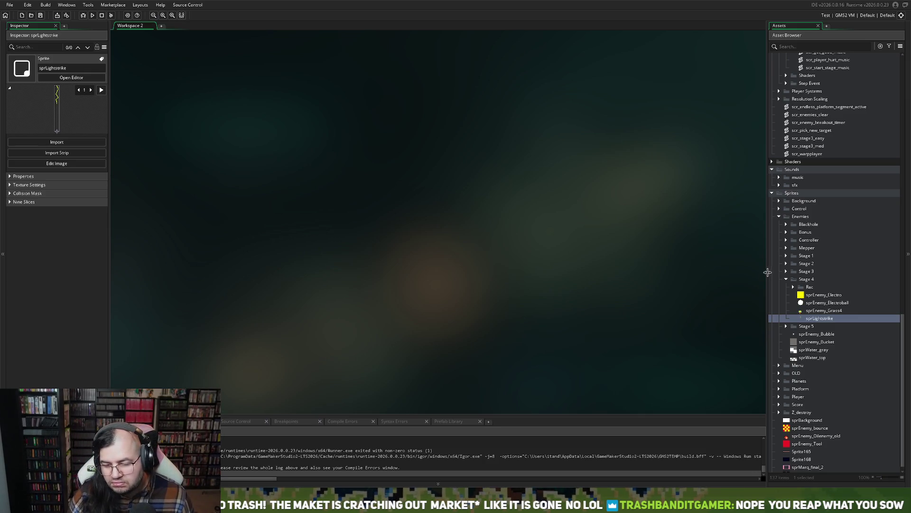
Preview the sprEnemy_Grass4 sprite's animation, then close its editor.
{"action": "double_click", "coordinate": [808, 311]}
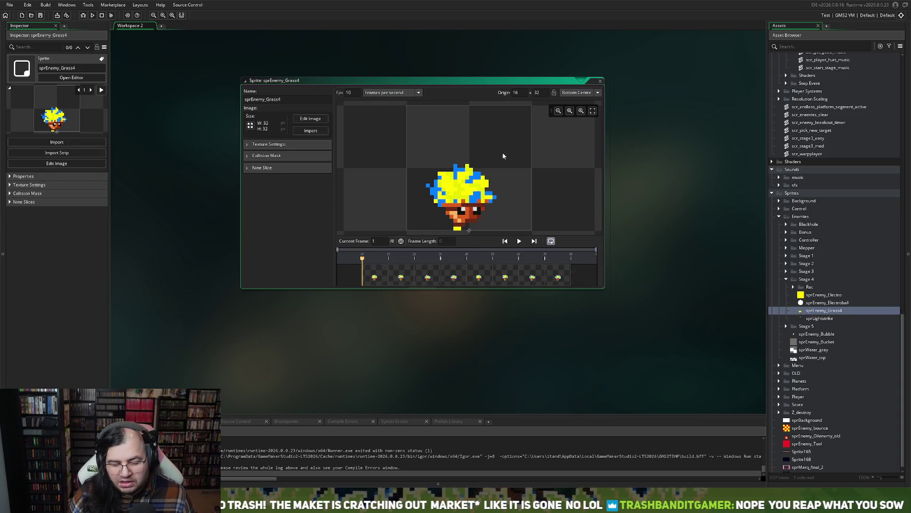
{"action": "left_click", "coordinate": [520, 241]}
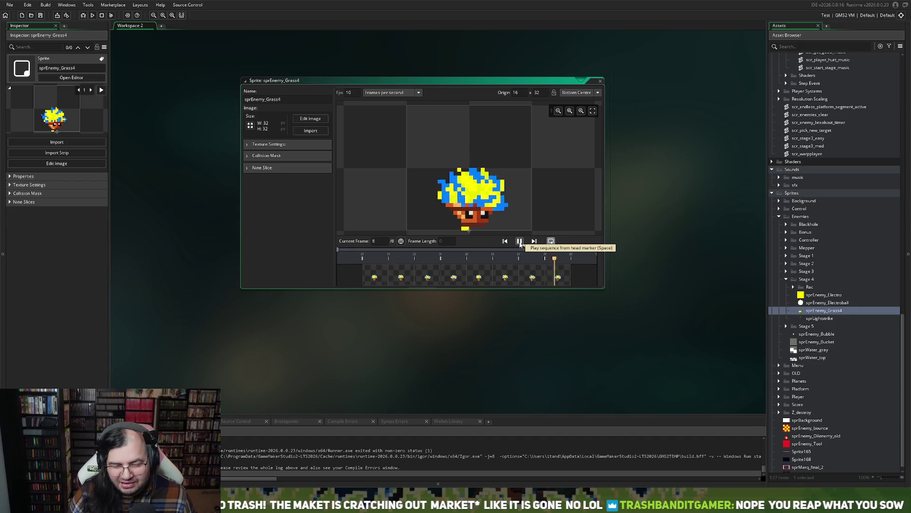
{"action": "left_click", "coordinate": [519, 242]}
{"action": "left_click", "coordinate": [599, 80]}
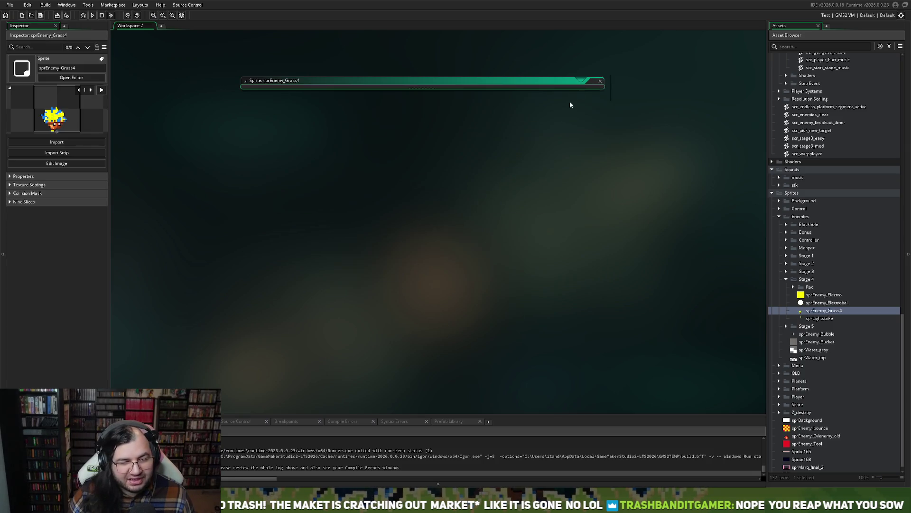
Open the rmLevel4 room from the Rooms section of the Asset Browser.
{"action": "scroll", "coordinate": [799, 343], "scroll_direction": "up", "scroll_amount": 4}
{"action": "scroll", "coordinate": [799, 343], "scroll_direction": "up", "scroll_amount": 10}
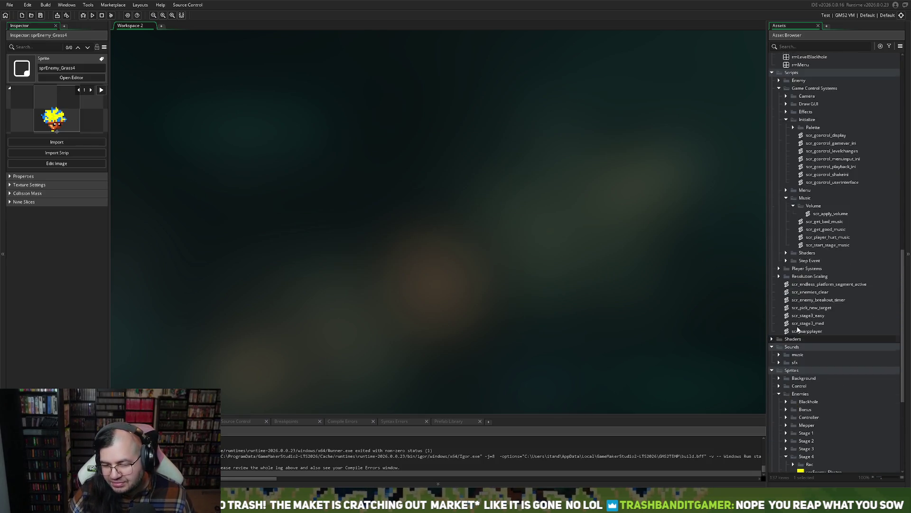
{"action": "left_click", "coordinate": [806, 219]}
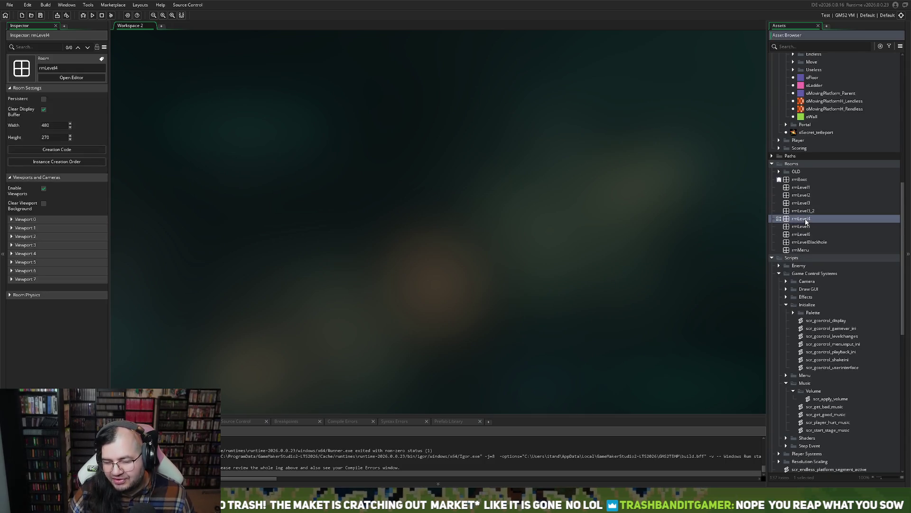
{"action": "double_click", "coordinate": [806, 221]}
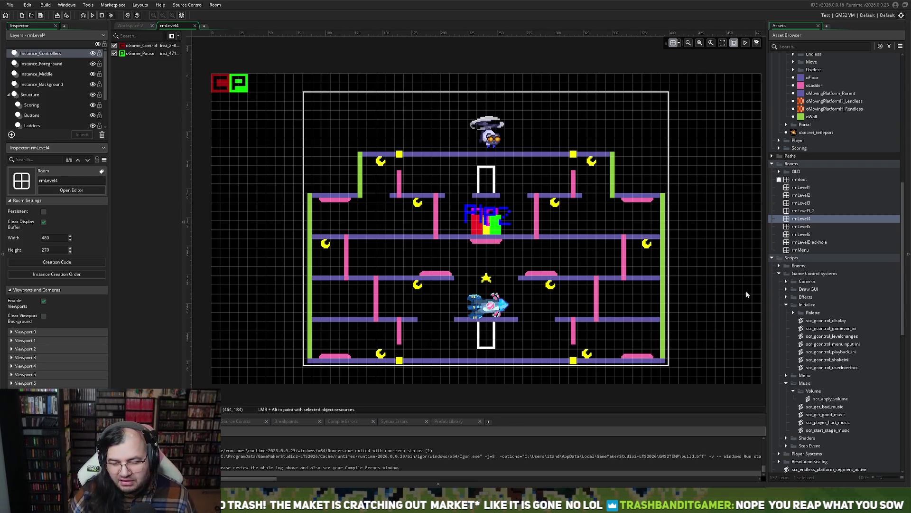
{"action": "scroll", "coordinate": [816, 204], "scroll_direction": "down", "scroll_amount": 2}
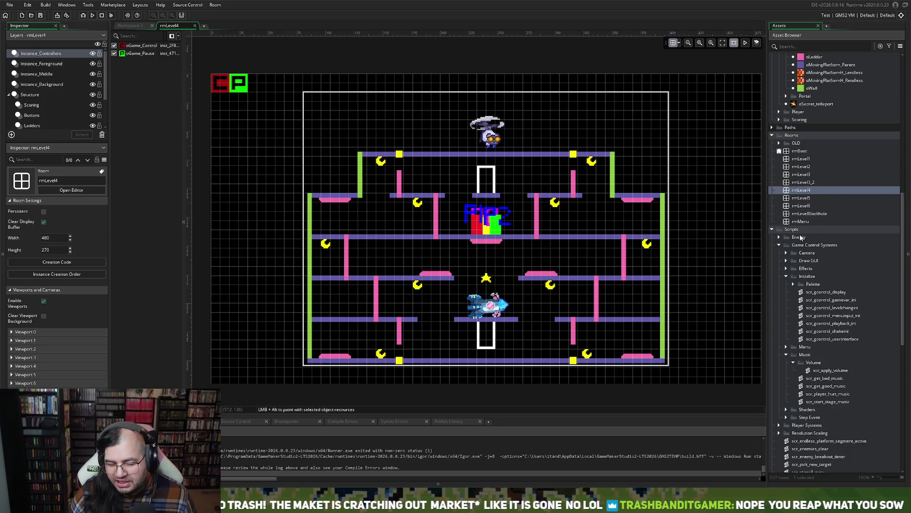
{"action": "scroll", "coordinate": [814, 308], "scroll_direction": "down", "scroll_amount": 5}
{"action": "scroll", "coordinate": [815, 308], "scroll_direction": "down", "scroll_amount": 6}
{"action": "scroll", "coordinate": [803, 308], "scroll_direction": "down", "scroll_amount": 10}
{"action": "double_click", "coordinate": [821, 345]}
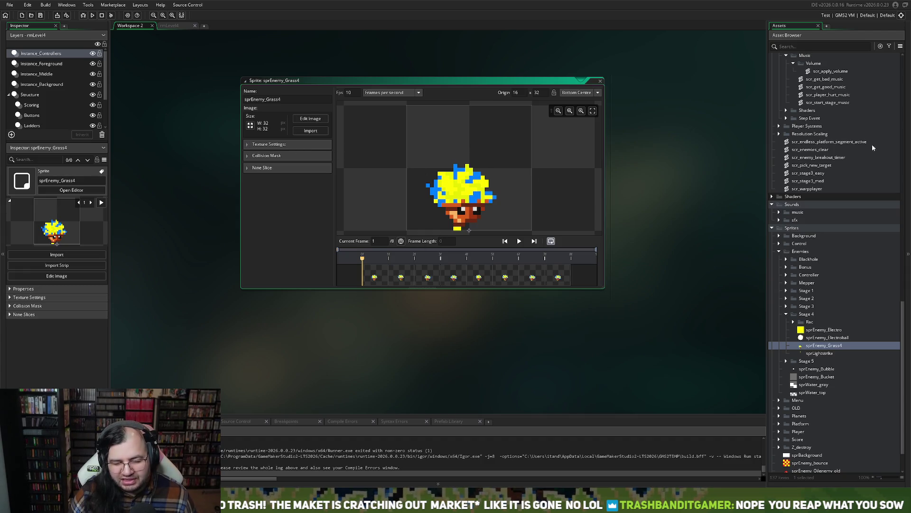
{"action": "left_click", "coordinate": [600, 80]}
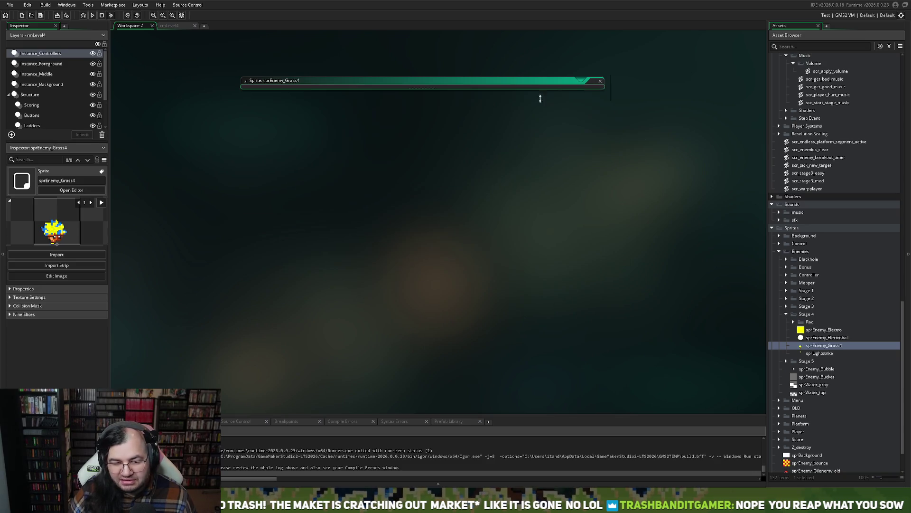
{"action": "left_click", "coordinate": [171, 26]}
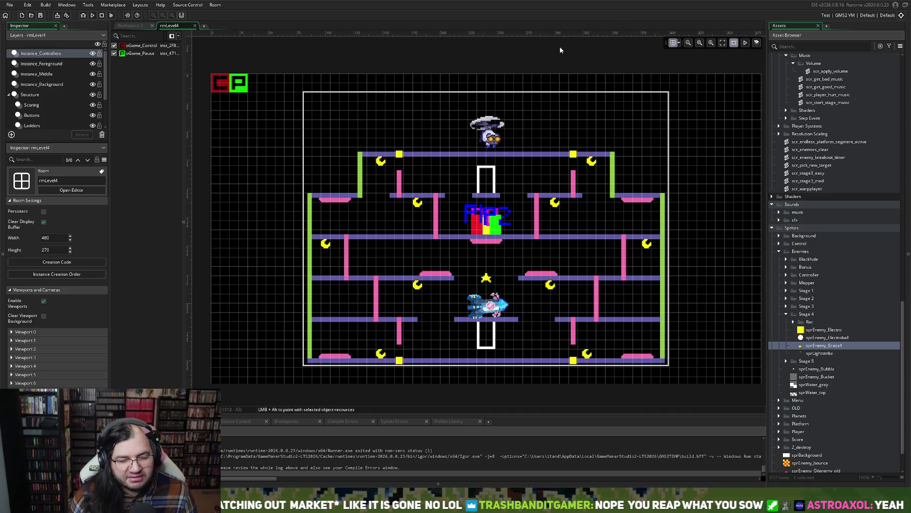
Leave the rmLevel4 room editor for the empty Workspace 2 and scroll the Asset Browser down.
{"action": "scroll", "coordinate": [598, 233], "scroll_direction": "down", "scroll_amount": 1}
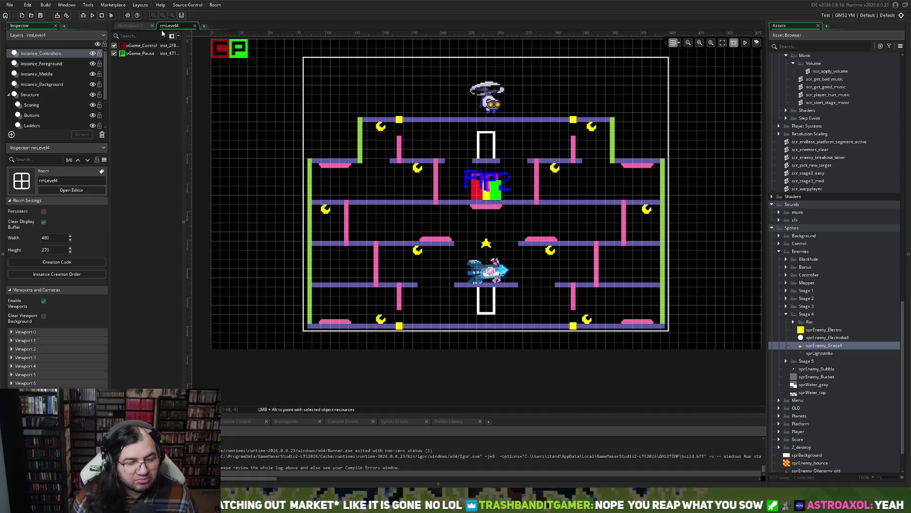
{"action": "left_click", "coordinate": [131, 26]}
{"action": "scroll", "coordinate": [785, 232], "scroll_direction": "down", "scroll_amount": 3}
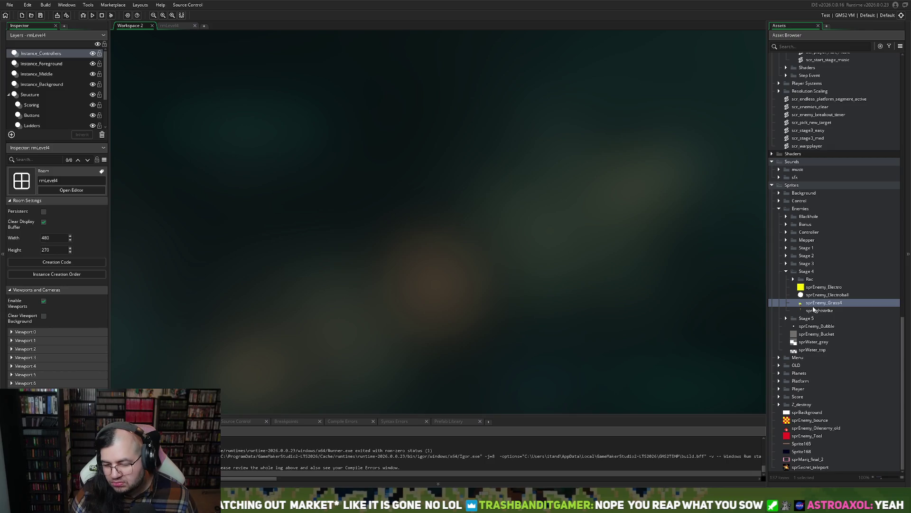
{"action": "double_click", "coordinate": [813, 303]}
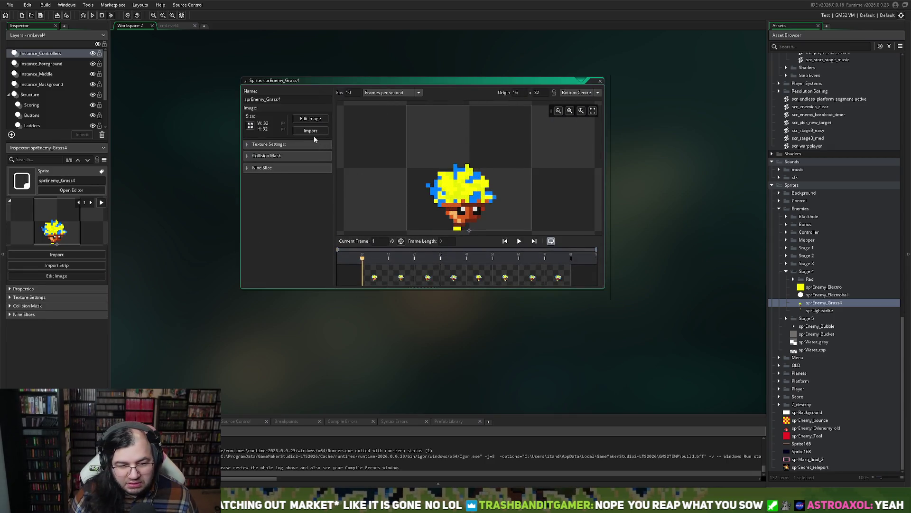
{"action": "left_click", "coordinate": [520, 241]}
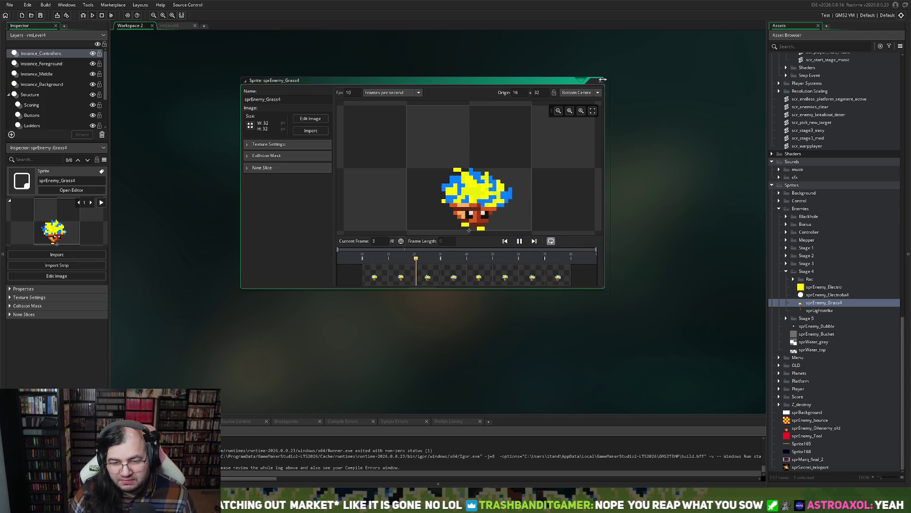
{"action": "key", "text": "ctrl+w"}
{"action": "scroll", "coordinate": [788, 247], "scroll_direction": "up", "scroll_amount": 15}
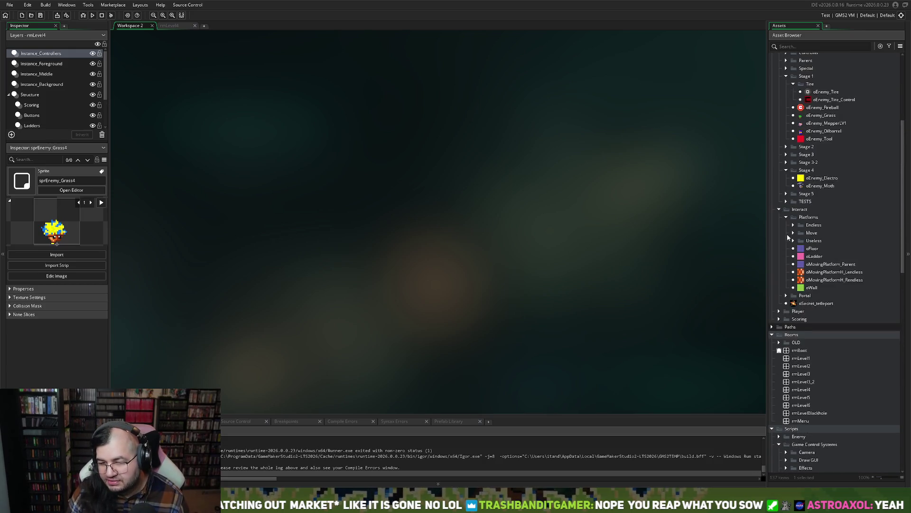
{"action": "scroll", "coordinate": [804, 205], "scroll_direction": "up", "scroll_amount": 2}
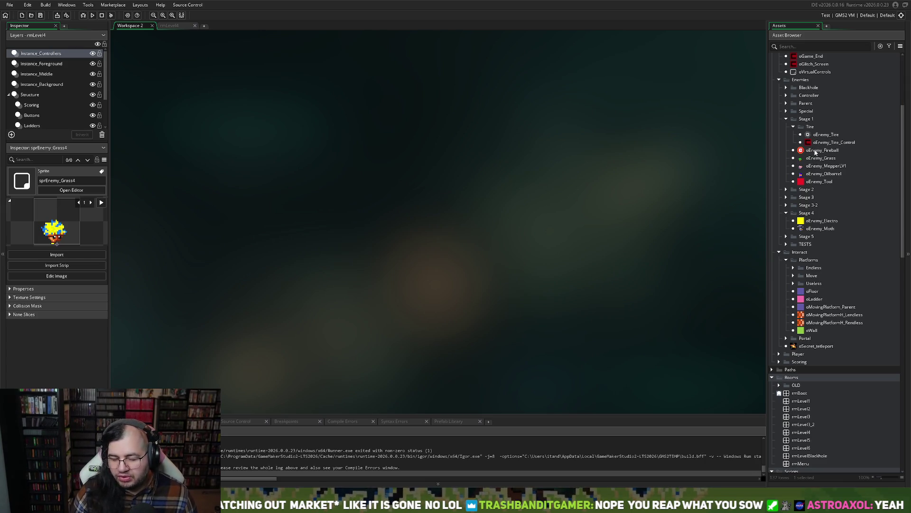
Duplicate oEnemy_Grass as oEnemy_Grass_1, delete that duplicate, and open oEnemy_Grass for editing.
{"action": "right_click", "coordinate": [808, 158]}
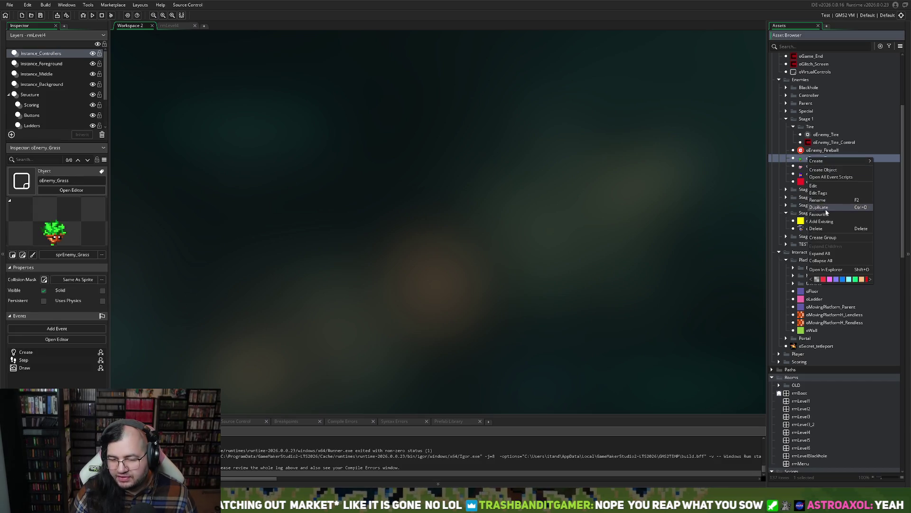
{"action": "left_click", "coordinate": [819, 210]}
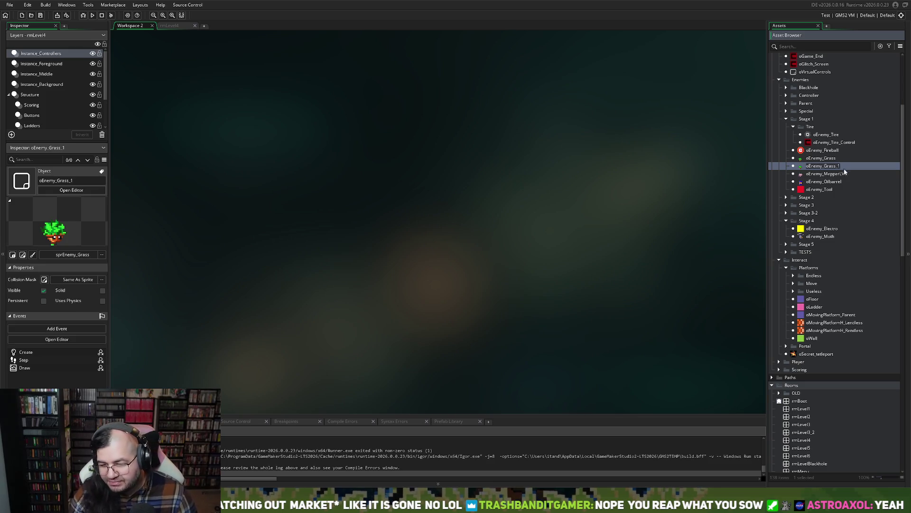
{"action": "key", "text": "Return"}
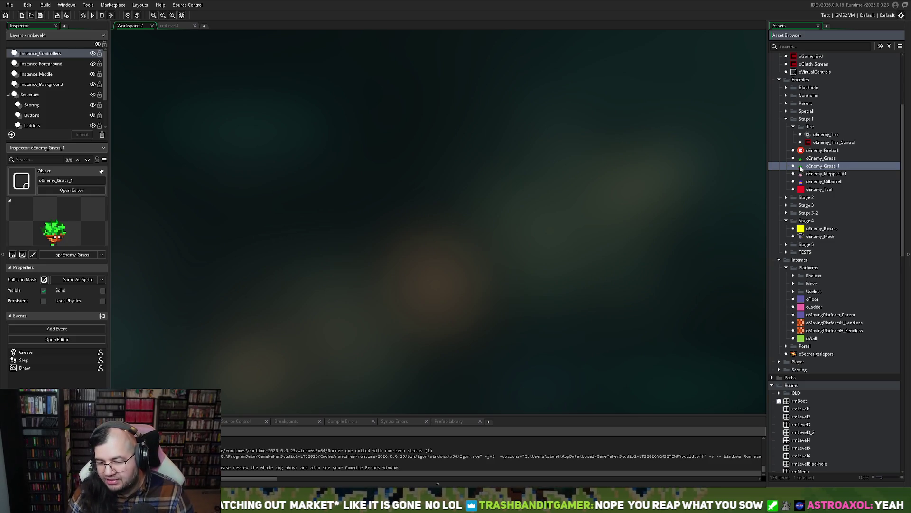
{"action": "key", "text": "Delete"}
{"action": "key", "text": "Return"}
{"action": "left_click", "coordinate": [816, 163]}
{"action": "double_click", "coordinate": [815, 162]}
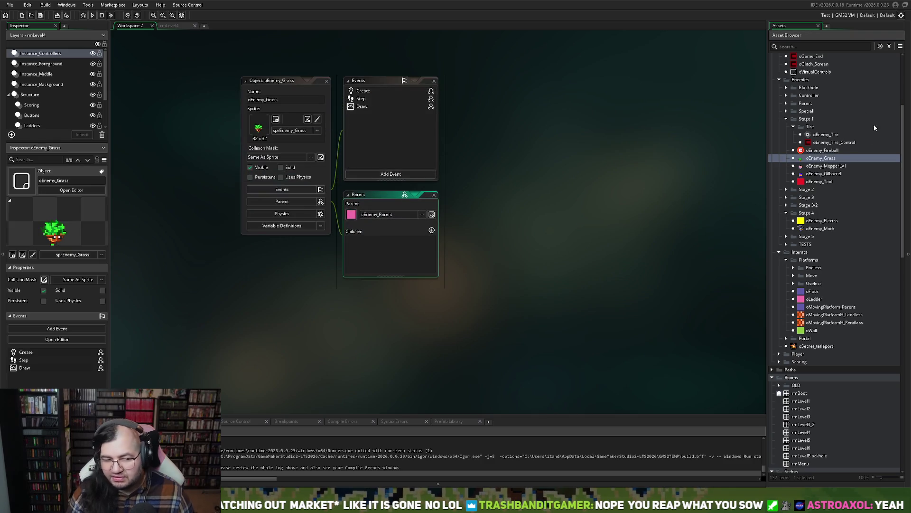
Open oEnemy_Grass's Step event in its own tab and close the rmLevel4 room tab.
{"action": "left_click", "coordinate": [360, 100]}
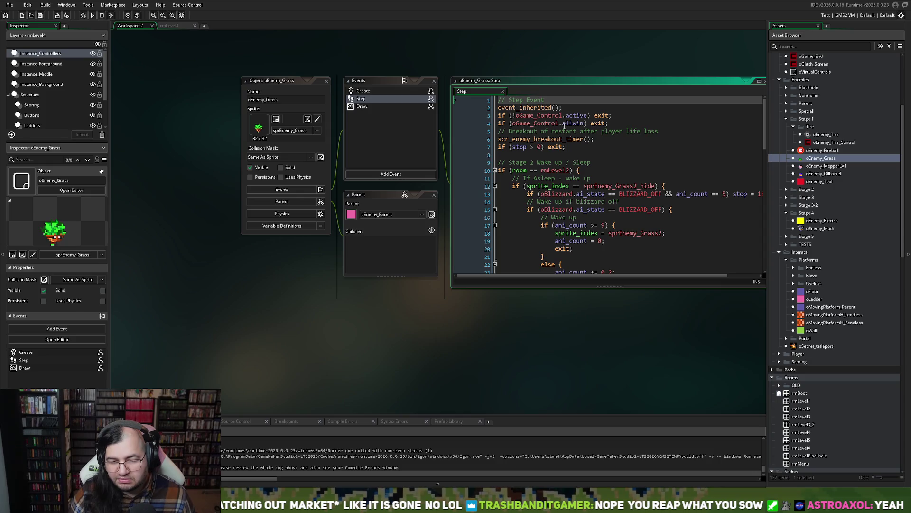
{"action": "left_click", "coordinate": [759, 80]}
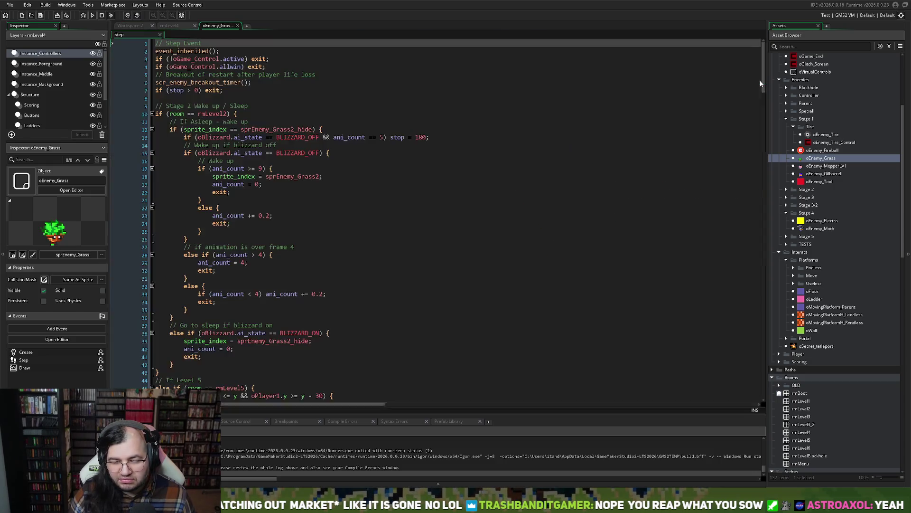
{"action": "left_click", "coordinate": [186, 27]}
{"action": "left_click", "coordinate": [215, 27]}
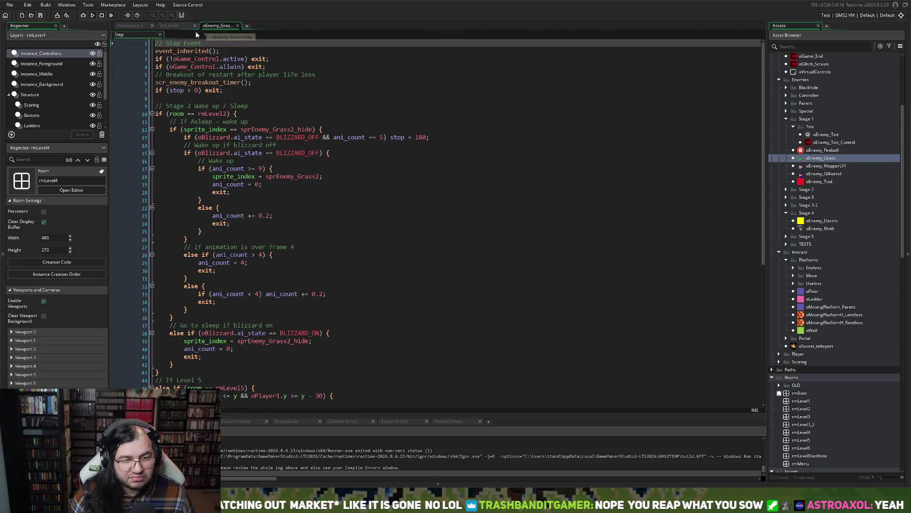
{"action": "left_click", "coordinate": [194, 27]}
{"action": "left_click", "coordinate": [194, 27]}
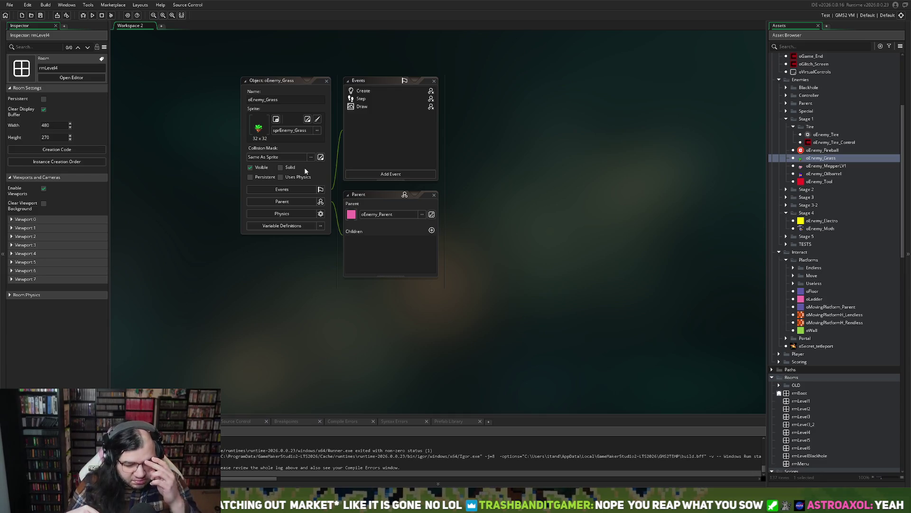
Reopen the Step event full-size and select 'Level' in the line 44 comment.
{"action": "double_click", "coordinate": [366, 92]}
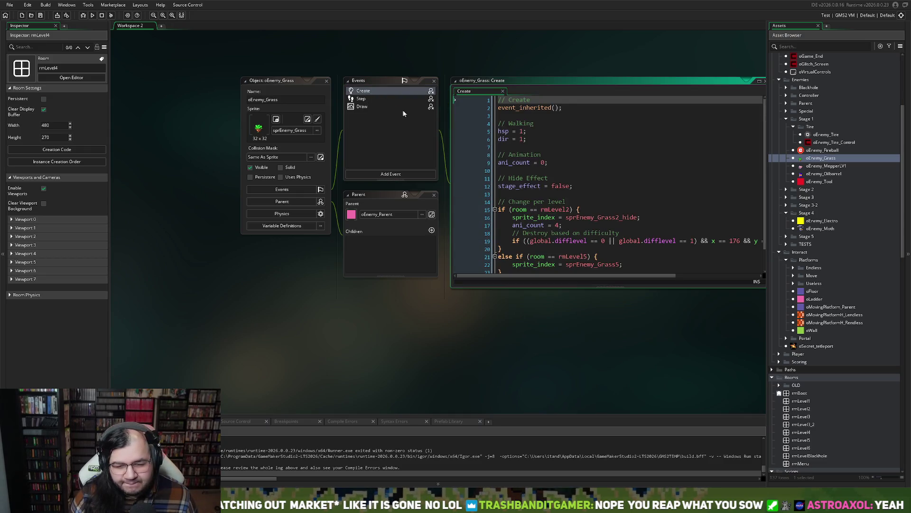
{"action": "double_click", "coordinate": [346, 99]}
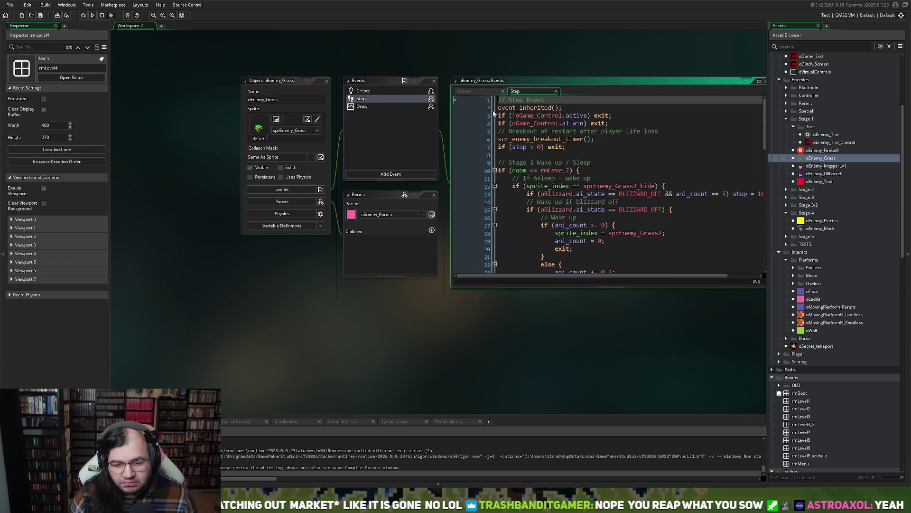
{"action": "left_click", "coordinate": [759, 82]}
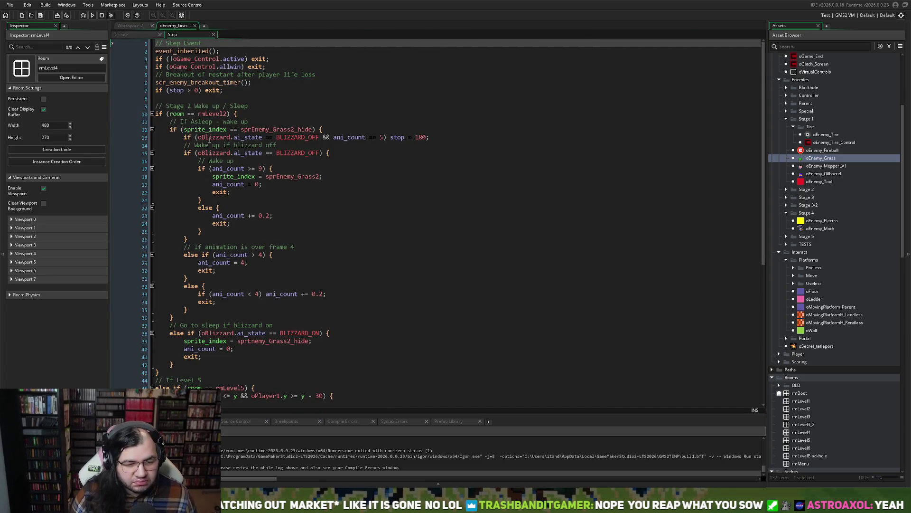
{"action": "scroll", "coordinate": [209, 138], "scroll_direction": "down", "scroll_amount": 8}
{"action": "scroll", "coordinate": [209, 143], "scroll_direction": "up", "scroll_amount": 7}
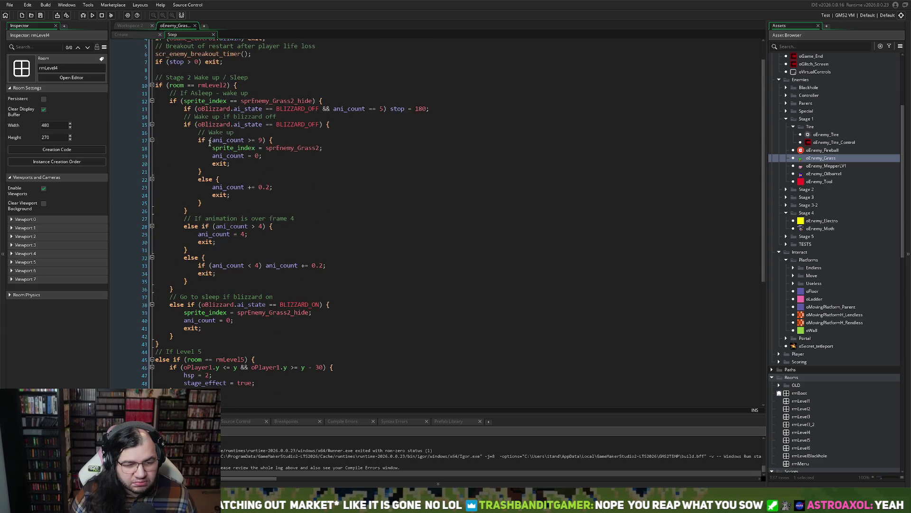
{"action": "left_click", "coordinate": [173, 345]}
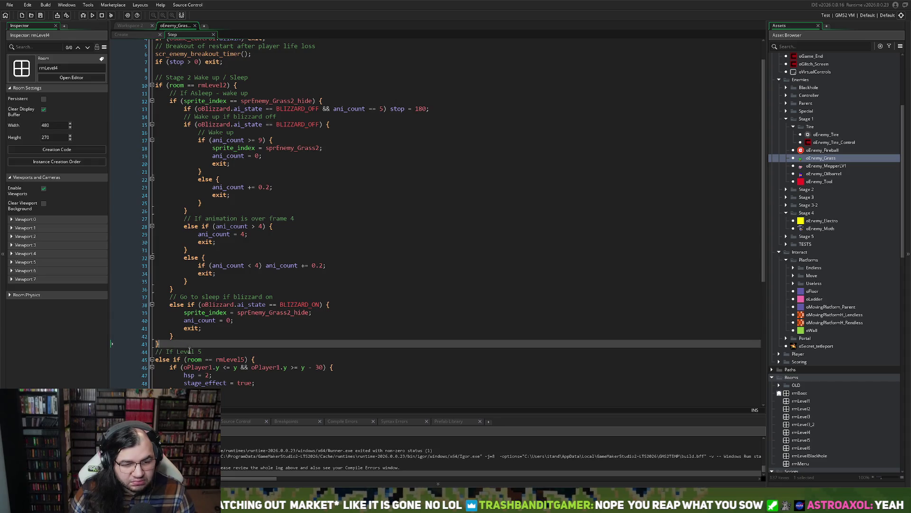
{"action": "left_click_drag", "start_coordinate": [194, 352], "coordinate": [179, 354]}
Change the line 44 comment to 'If Stage 5' and add blank lines above it.
{"action": "type", "text": "Stage"}
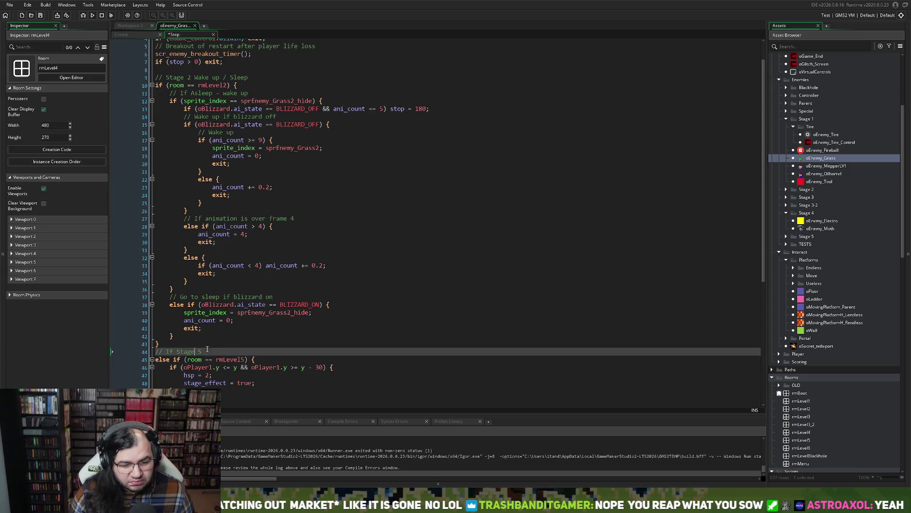
{"action": "left_click", "coordinate": [177, 352]}
{"action": "key", "text": "BackSpace"}
{"action": "key", "text": "BackSpace"}
{"action": "key", "text": "BackSpace"}
{"action": "left_click", "coordinate": [176, 344]}
{"action": "key", "text": "Return"}
{"action": "key", "text": "Return"}
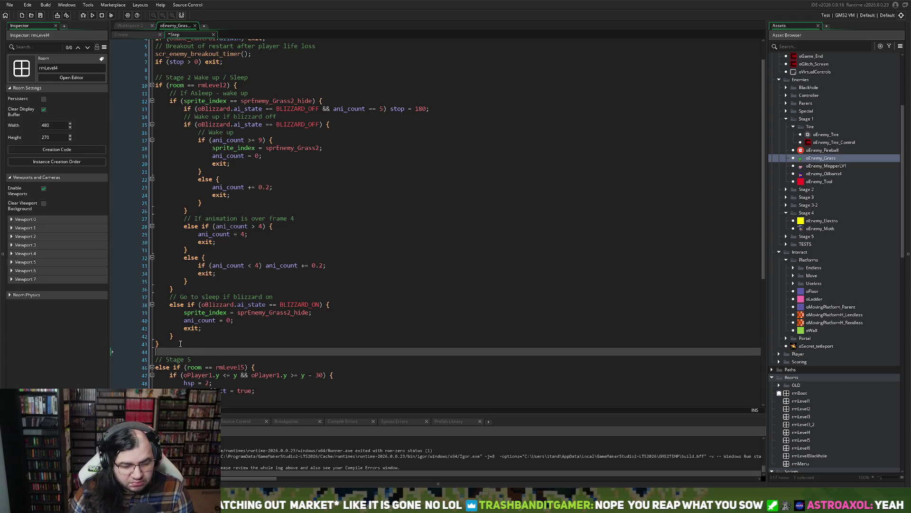
{"action": "left_click_drag", "start_coordinate": [160, 344], "coordinate": [162, 329]}
Paste the Stage 2 lines as an else-if block for rmLevel4 with a closing brace, then return to Workspace 2.
{"action": "left_click_drag", "start_coordinate": [248, 87], "coordinate": [145, 77]}
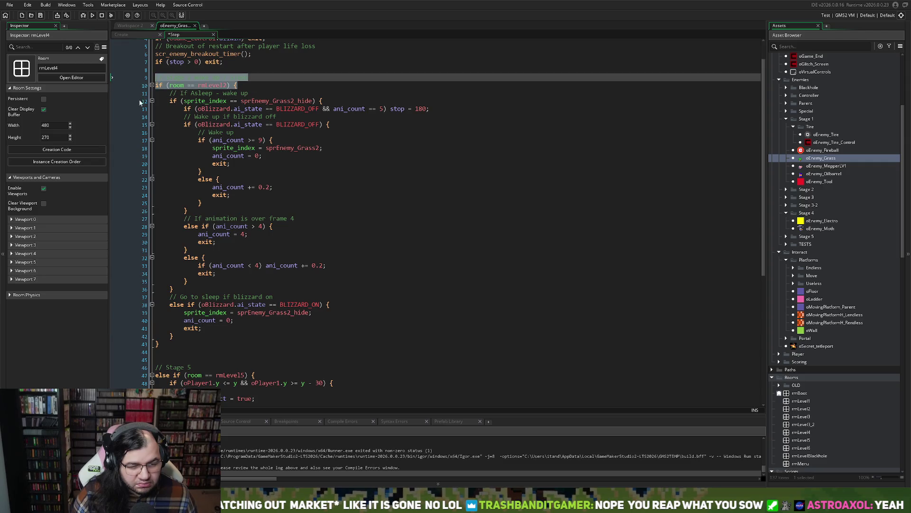
{"action": "key", "text": "ctrl+c"}
{"action": "left_click", "coordinate": [167, 355]}
{"action": "key", "text": "ctrl+v"}
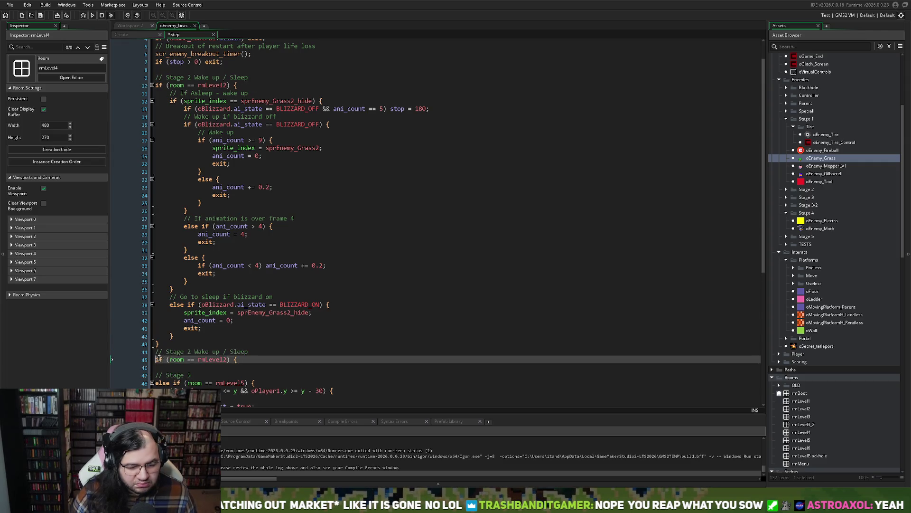
{"action": "key", "text": "Home"}
{"action": "type", "text": "else"}
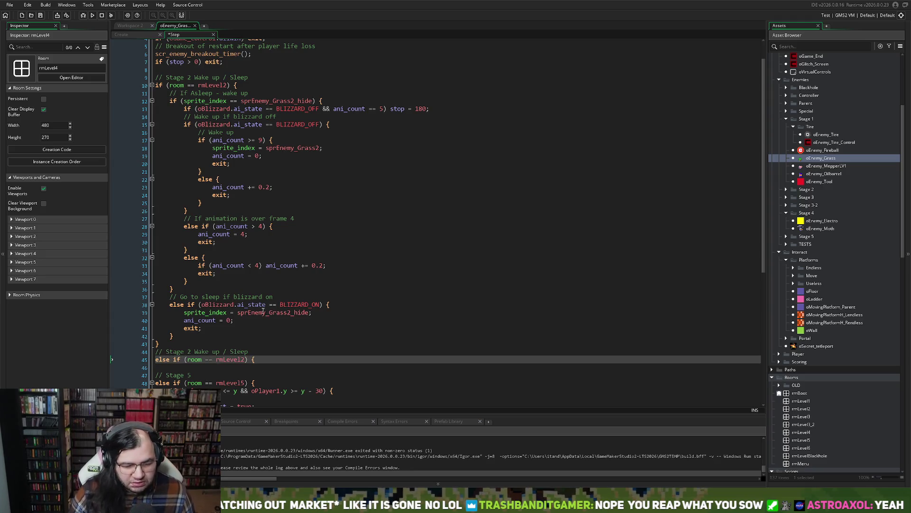
{"action": "left_click", "coordinate": [245, 360]}
{"action": "key", "text": "BackSpace"}
{"action": "type", "text": "3"}
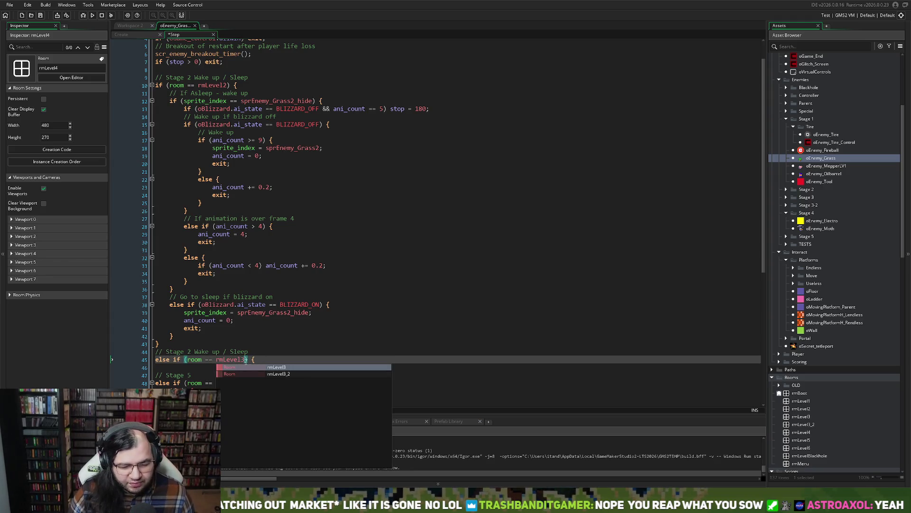
{"action": "left_click", "coordinate": [184, 370]}
{"action": "key", "text": "Return"}
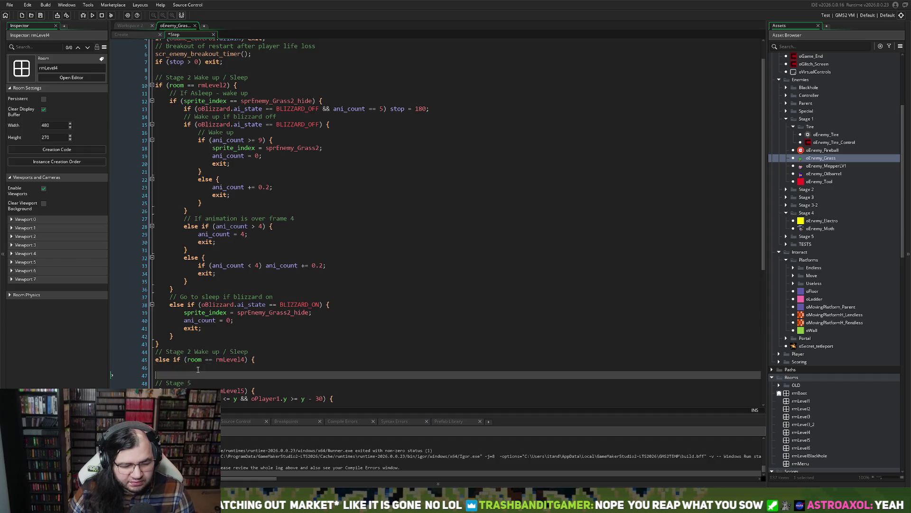
{"action": "type", "text": "}"}
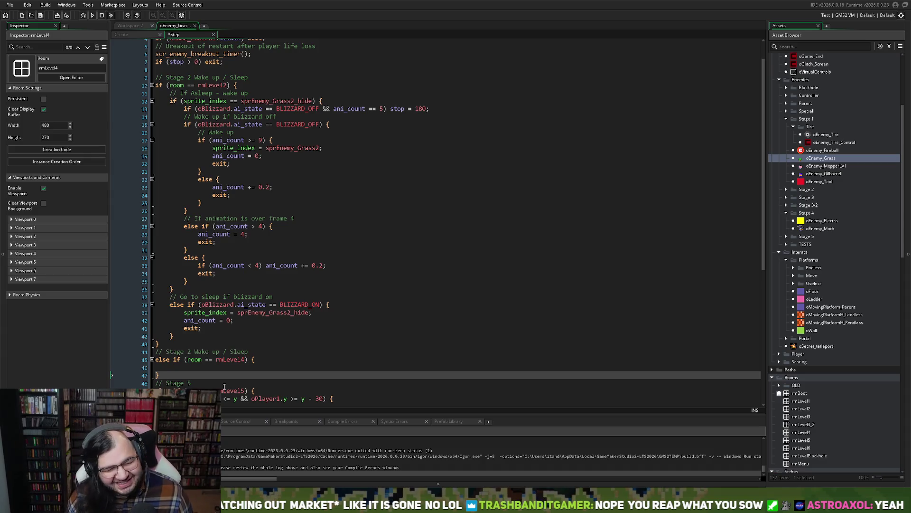
{"action": "left_click", "coordinate": [135, 25]}
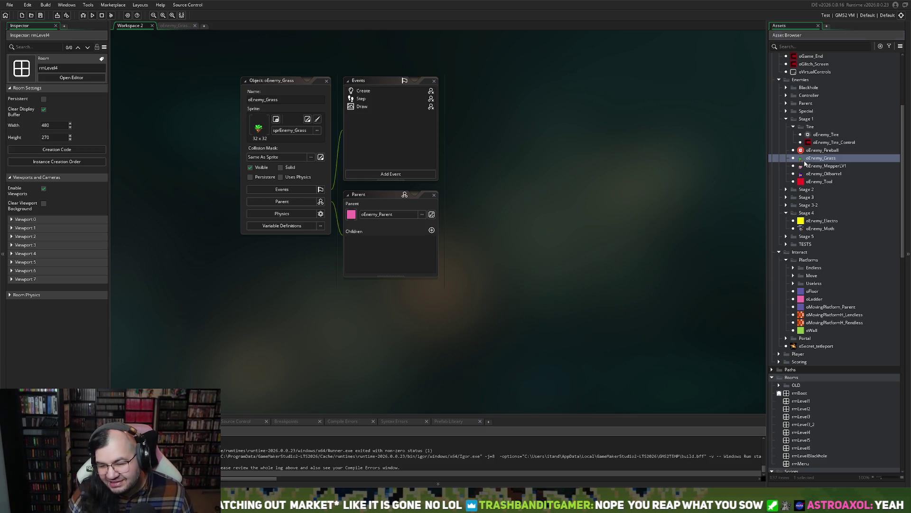
Bring up oEnemy_Grass's properties and expand the Stage 3 and Stage 2 enemy sprite folders.
{"action": "left_click", "coordinate": [808, 162]}
{"action": "double_click", "coordinate": [809, 162]}
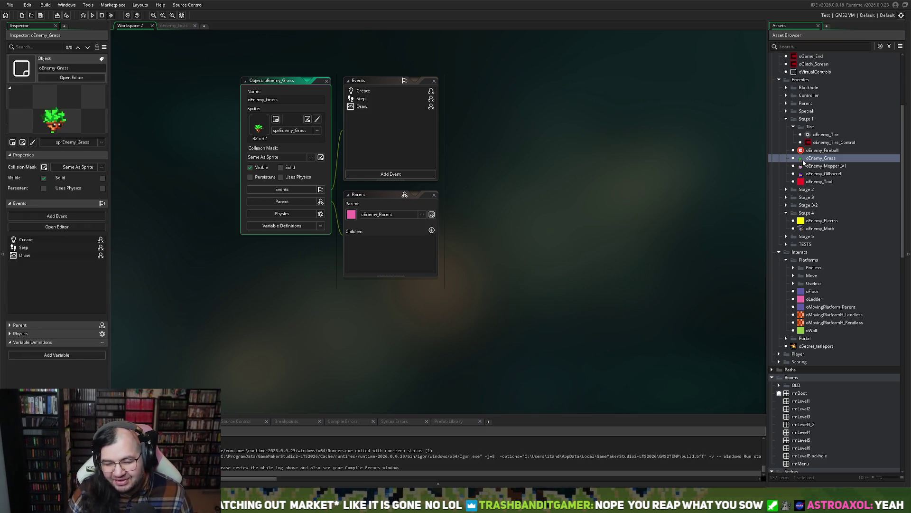
{"action": "scroll", "coordinate": [738, 182], "scroll_direction": "down", "scroll_amount": 3}
{"action": "scroll", "coordinate": [803, 213], "scroll_direction": "down", "scroll_amount": 15}
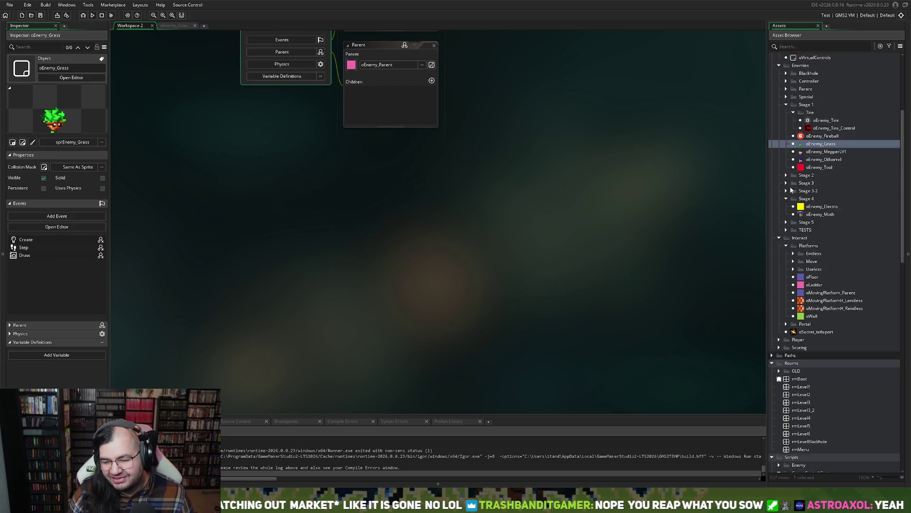
{"action": "scroll", "coordinate": [804, 214], "scroll_direction": "down", "scroll_amount": 7}
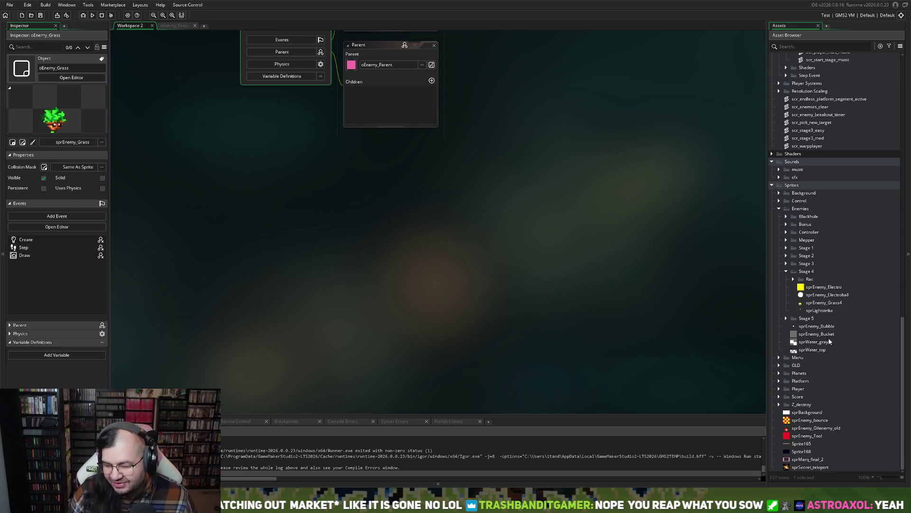
{"action": "left_click", "coordinate": [786, 263]}
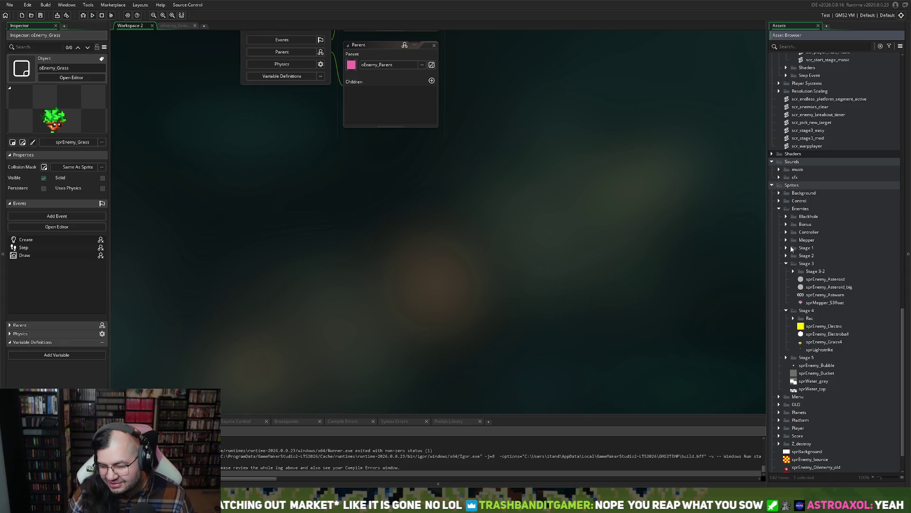
{"action": "left_click", "coordinate": [787, 256]}
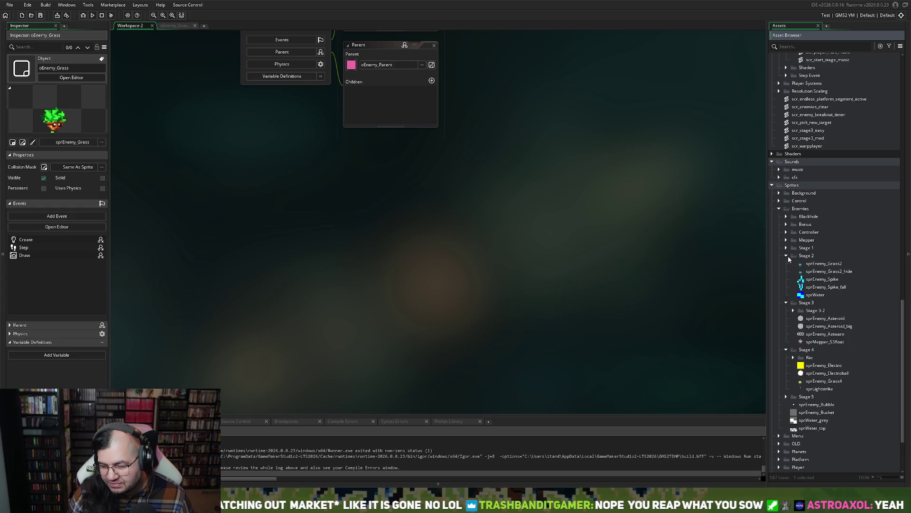
Collapse the Stage 2 enemy sprites folder so only Stage 3's sprites show.
{"action": "left_click", "coordinate": [787, 256]}
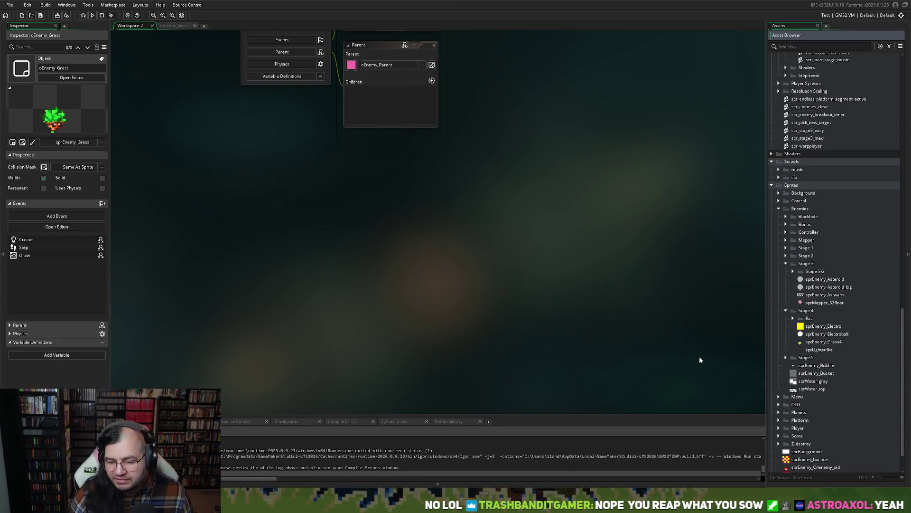
Create a new sprite inside the Stage 3 enemy sprites folder.
{"action": "scroll", "coordinate": [807, 346], "scroll_direction": "down", "scroll_amount": 2}
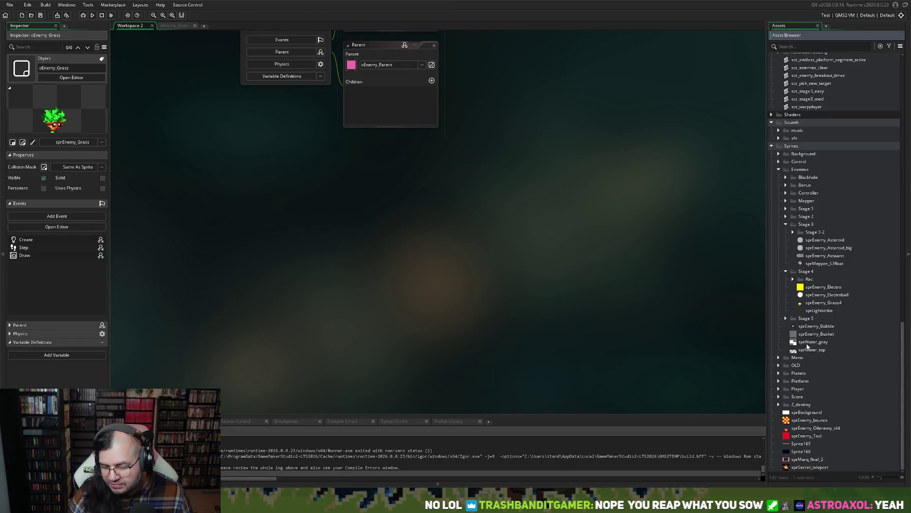
{"action": "left_click", "coordinate": [793, 232]}
{"action": "left_click", "coordinate": [794, 232]}
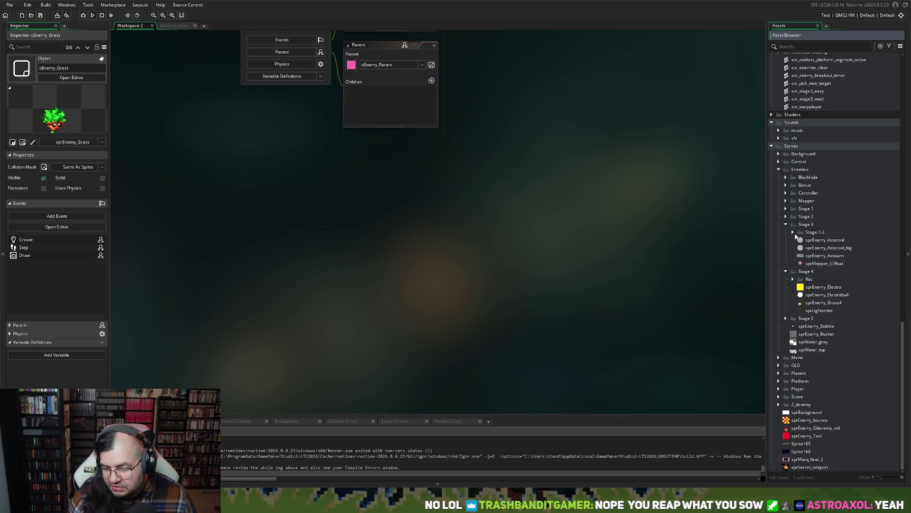
{"action": "right_click", "coordinate": [811, 249]}
{"action": "mouse_move", "coordinate": [811, 249]}
{"action": "left_click", "coordinate": [778, 250]}
Import the eight orange 32x32 frames into the sprite and set its speed to 10 fps.
{"action": "left_click", "coordinate": [315, 213]}
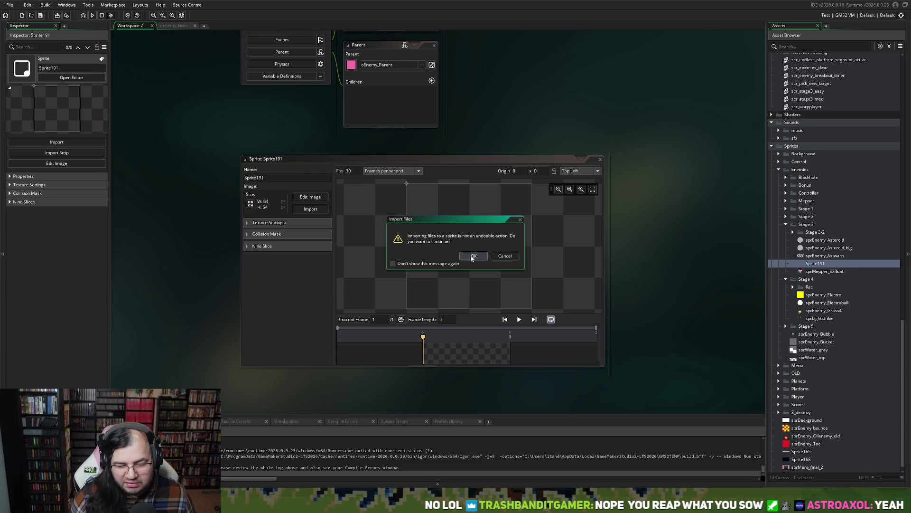
{"action": "left_click", "coordinate": [472, 255]}
{"action": "left_click", "coordinate": [519, 319]}
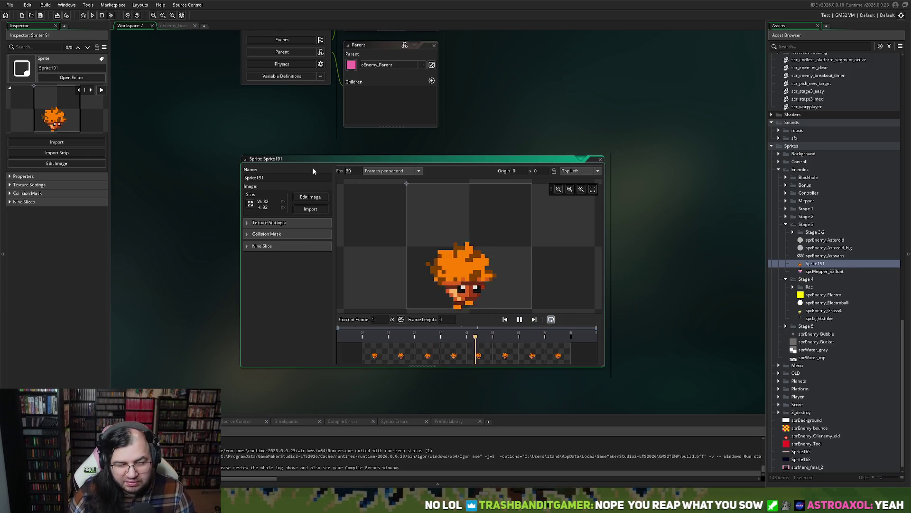
{"action": "double_click", "coordinate": [348, 170]}
{"action": "type", "text": "5"}
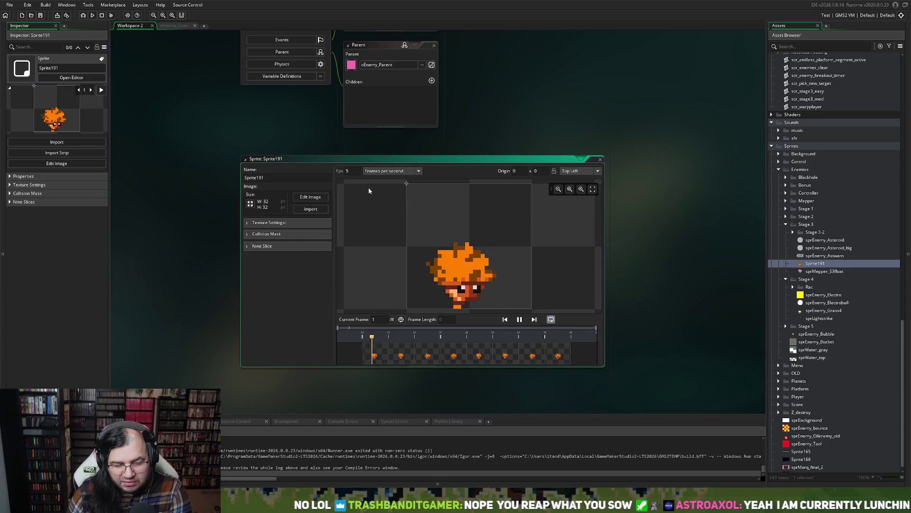
{"action": "type", "text": "10"}
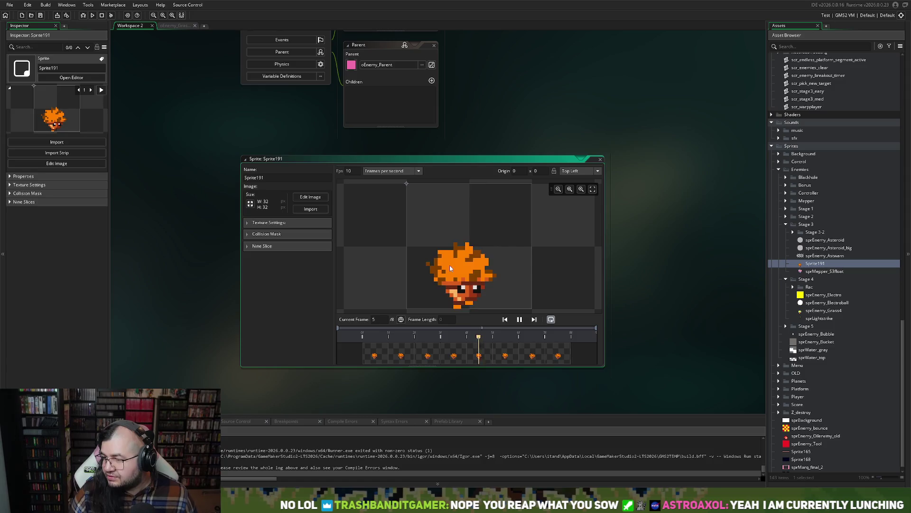
{"action": "left_click", "coordinate": [601, 160]}
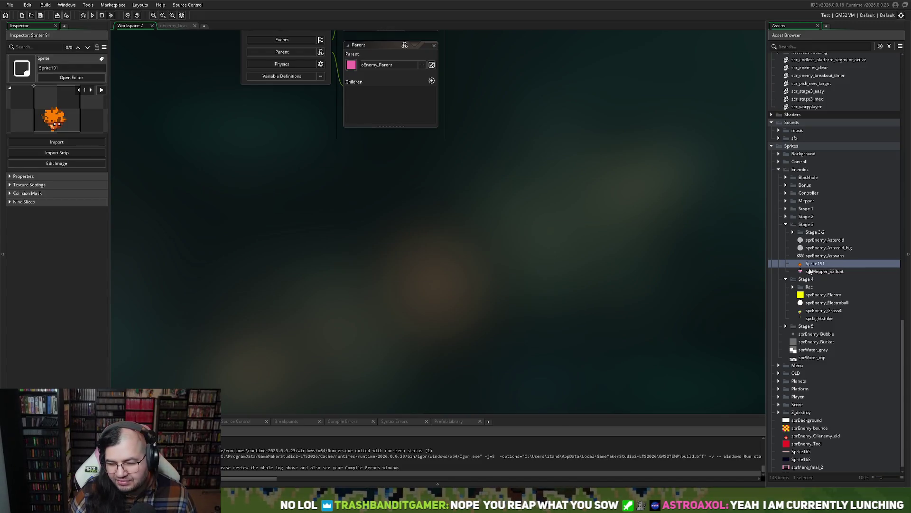
Compare with sprMepper_S3float, then preview Sprite191 and open its frames for pixel editing.
{"action": "double_click", "coordinate": [824, 271]}
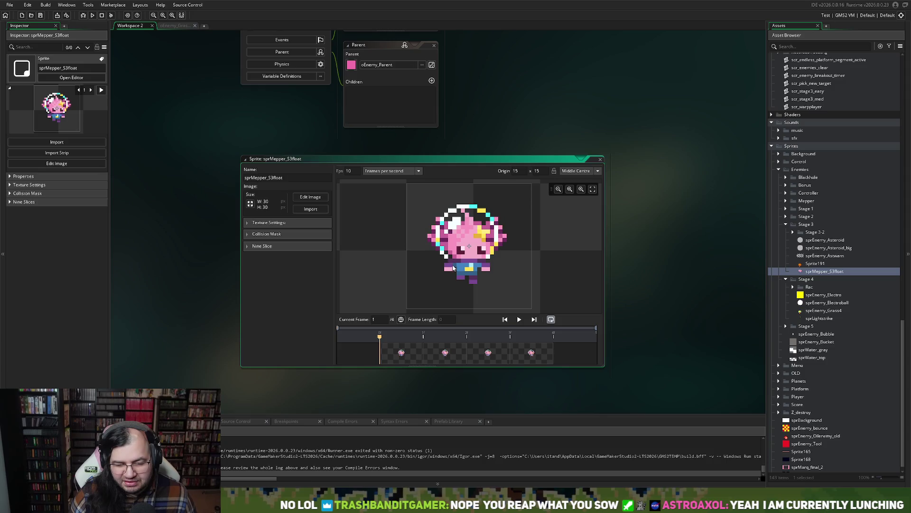
{"action": "left_click", "coordinate": [600, 160]}
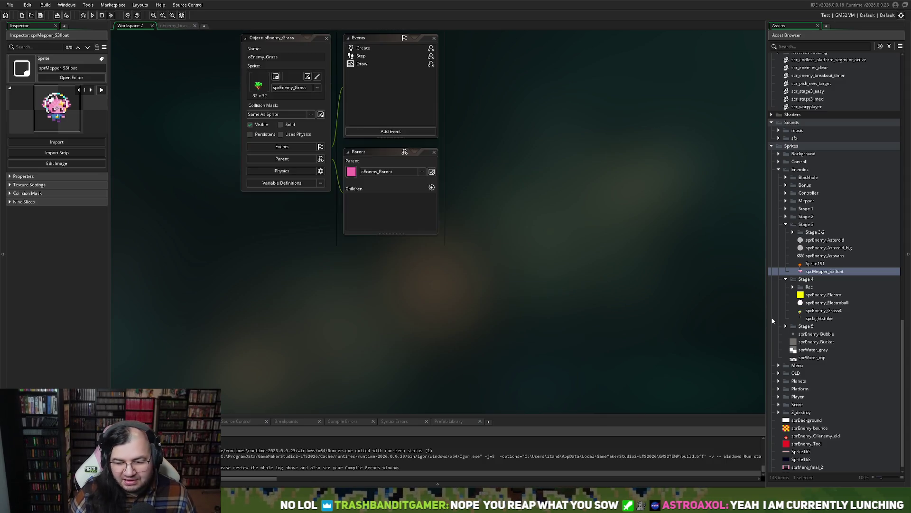
{"action": "double_click", "coordinate": [815, 264]}
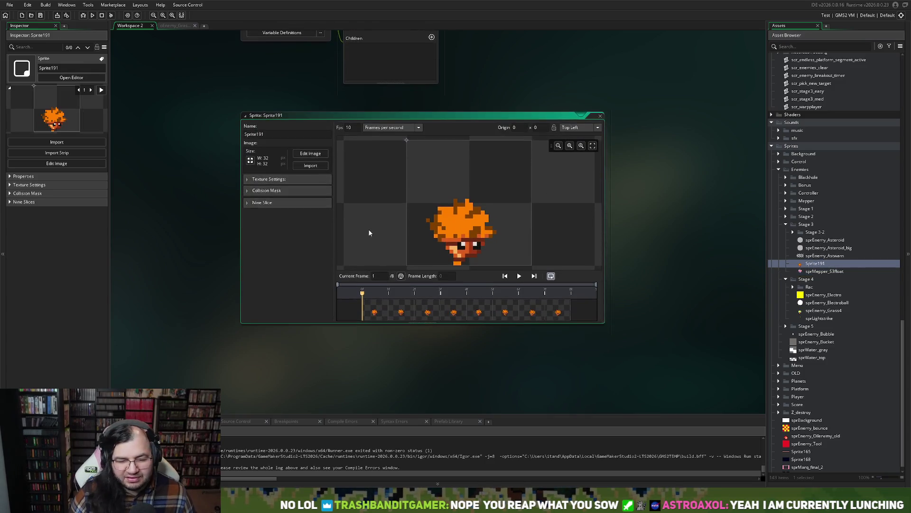
{"action": "left_click", "coordinate": [519, 276]}
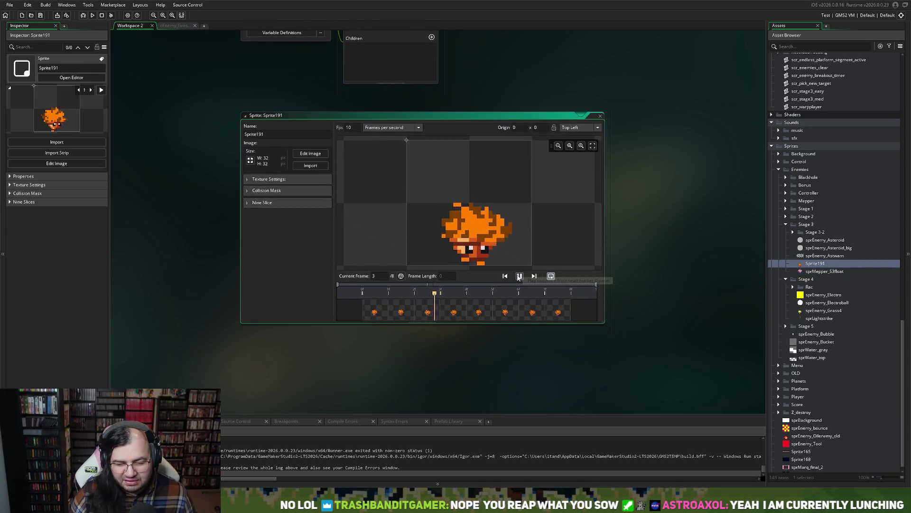
{"action": "left_click", "coordinate": [519, 276]}
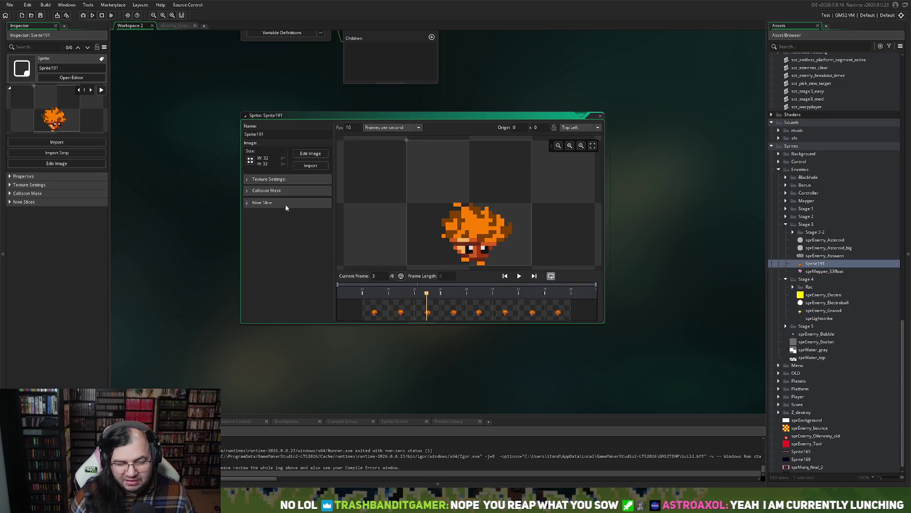
{"action": "left_click", "coordinate": [304, 154]}
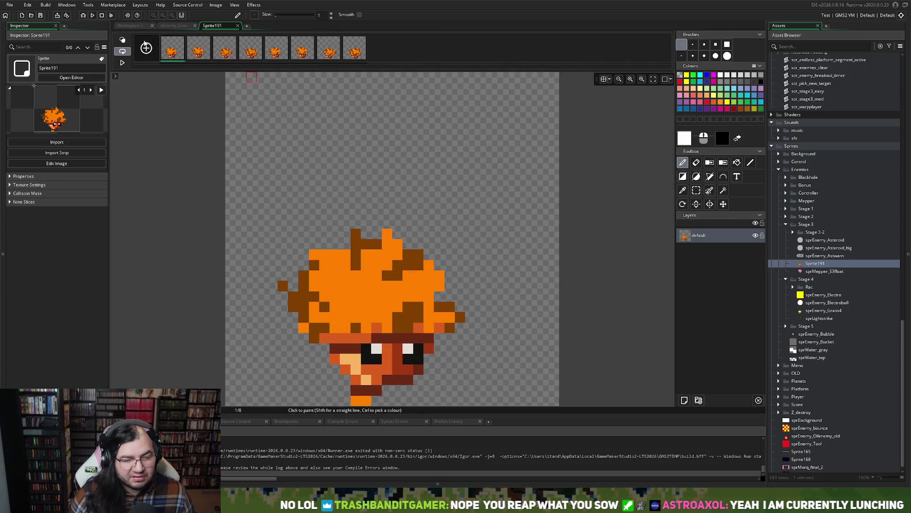
Add a blank ninth frame with onion skin and draw a white outline-only ellipse around the enemy.
{"action": "left_click", "coordinate": [382, 53]}
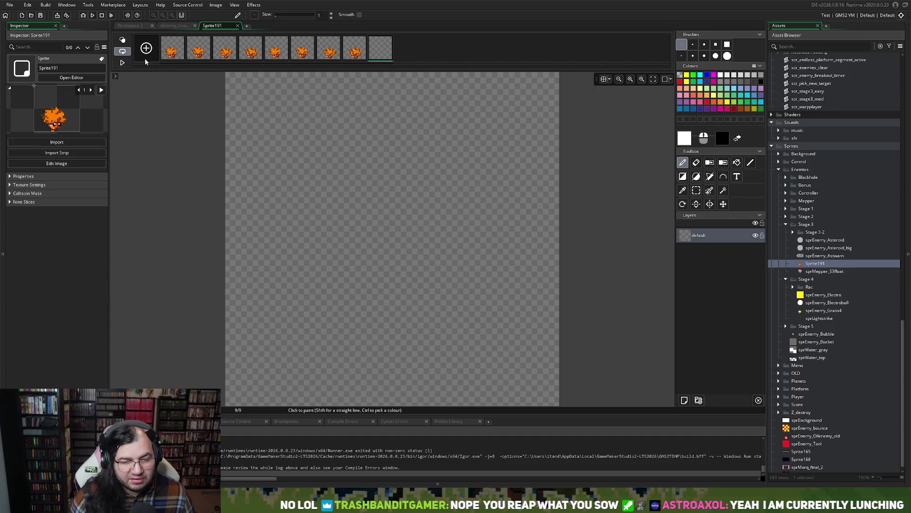
{"action": "key", "text": "o"}
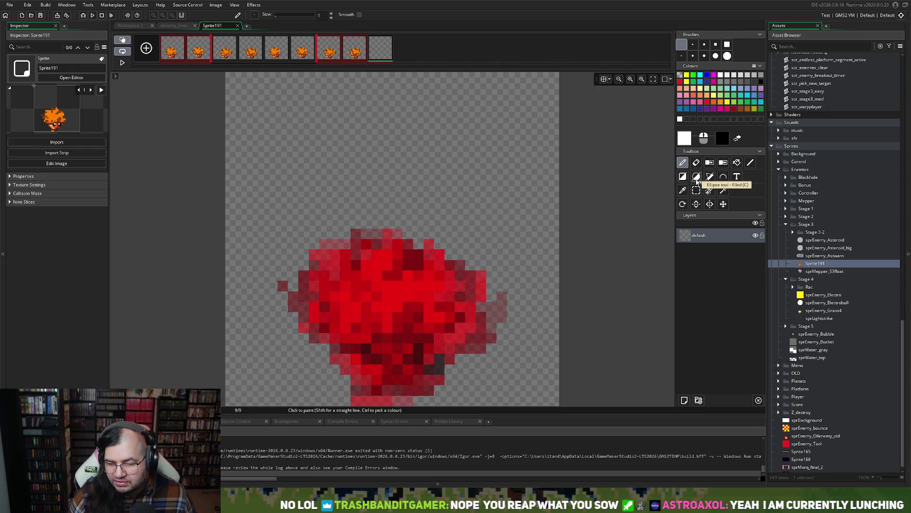
{"action": "left_click", "coordinate": [696, 179]}
{"action": "left_click_drag", "start_coordinate": [288, 187], "coordinate": [392, 302]}
{"action": "left_click", "coordinate": [696, 177]}
{"action": "key", "text": "ctrl+z"}
{"action": "mouse_move", "coordinate": [289, 208]}
{"action": "left_mouse_down"}
{"action": "mouse_move", "coordinate": [417, 349]}
{"action": "mouse_move", "coordinate": [492, 390]}
{"action": "left_mouse_up"}
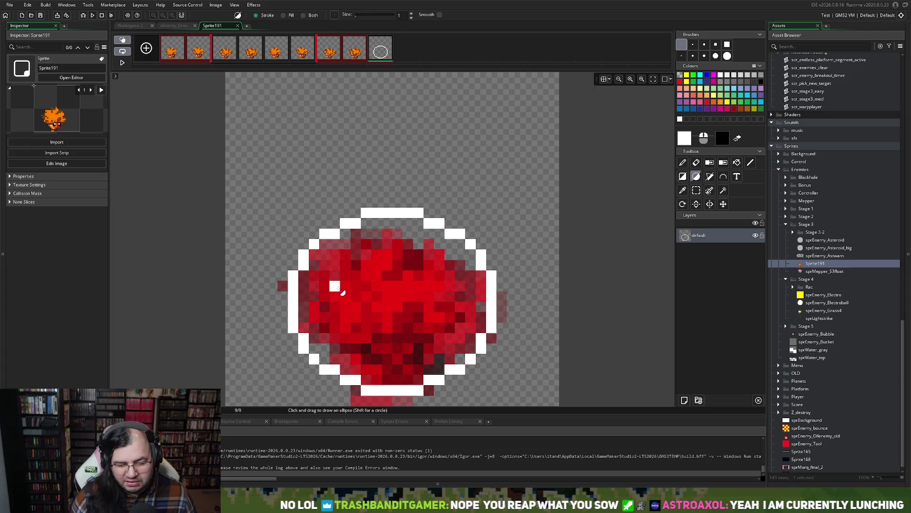
{"action": "left_click", "coordinate": [701, 75]}
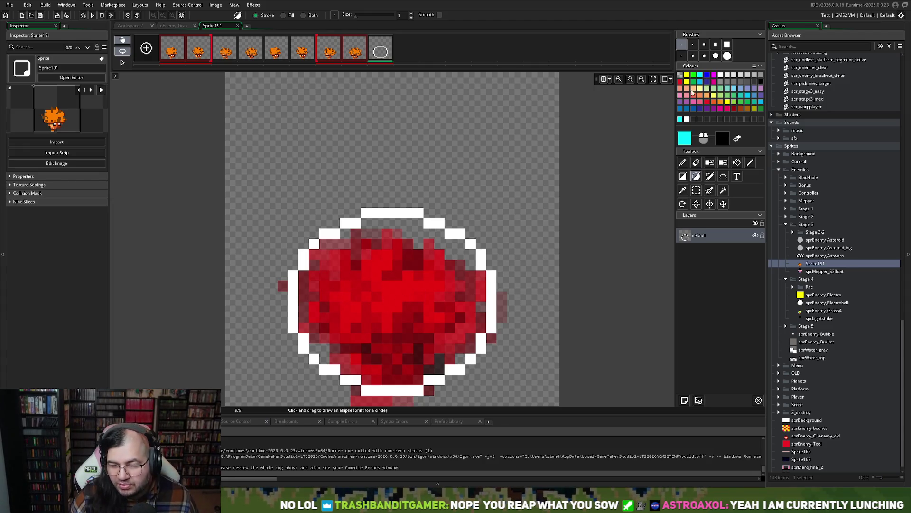
Flood-fill the ring's left, upper-left and top outline segments with cyan.
{"action": "left_click", "coordinate": [737, 164]}
{"action": "left_click", "coordinate": [293, 284]}
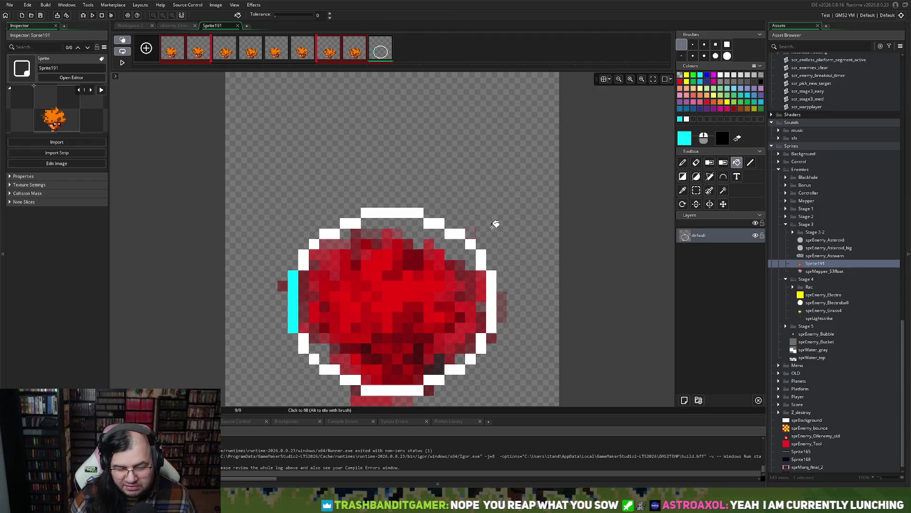
{"action": "left_click", "coordinate": [334, 233]}
{"action": "left_click", "coordinate": [349, 224]}
{"action": "left_click", "coordinate": [314, 244]}
{"action": "left_click", "coordinate": [304, 259]}
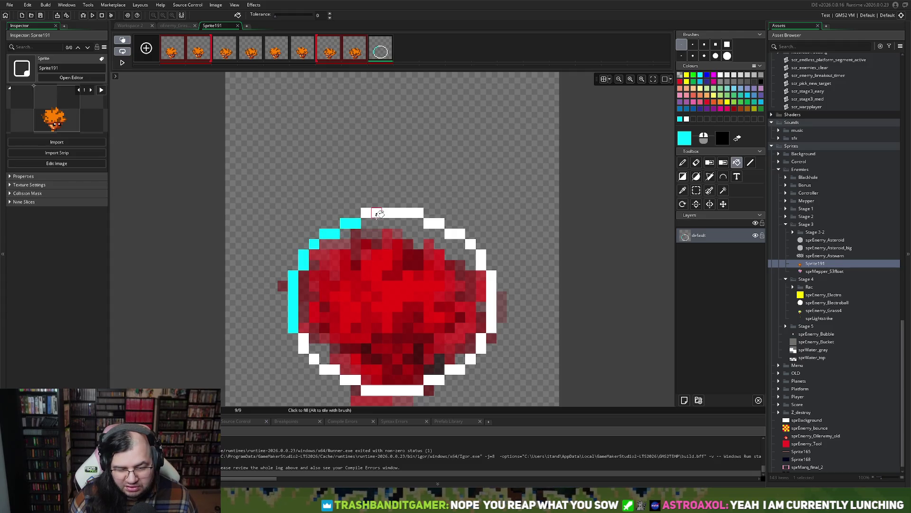
{"action": "left_click", "coordinate": [378, 213]}
Paint a few upper-left ring pixels yellow with the pencil.
{"action": "left_click", "coordinate": [687, 80]}
{"action": "left_click", "coordinate": [682, 163]}
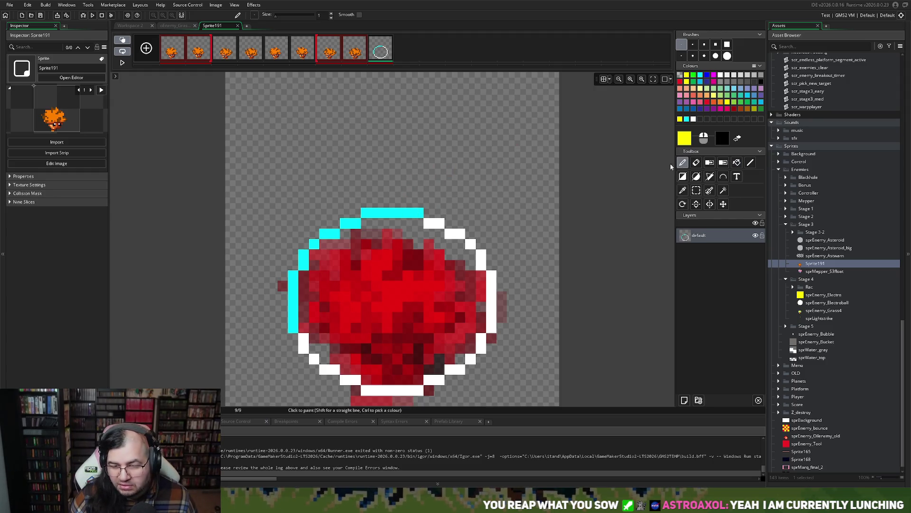
{"action": "mouse_move", "coordinate": [418, 213]}
{"action": "left_mouse_down"}
{"action": "mouse_move", "coordinate": [397, 213]}
{"action": "mouse_move", "coordinate": [408, 213]}
{"action": "left_mouse_up"}
{"action": "key", "text": "ctrl+z"}
{"action": "left_click", "coordinate": [314, 244]}
{"action": "left_click", "coordinate": [326, 235]}
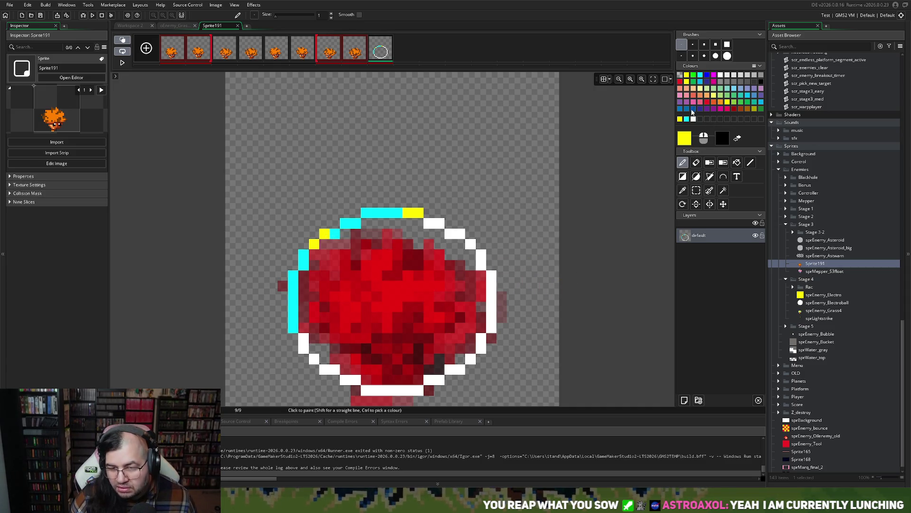
Paint the lower-left ring pixels cyan.
{"action": "left_click", "coordinate": [686, 119]}
{"action": "left_click", "coordinate": [304, 339]}
{"action": "left_click", "coordinate": [314, 360]}
{"action": "left_click", "coordinate": [325, 369]}
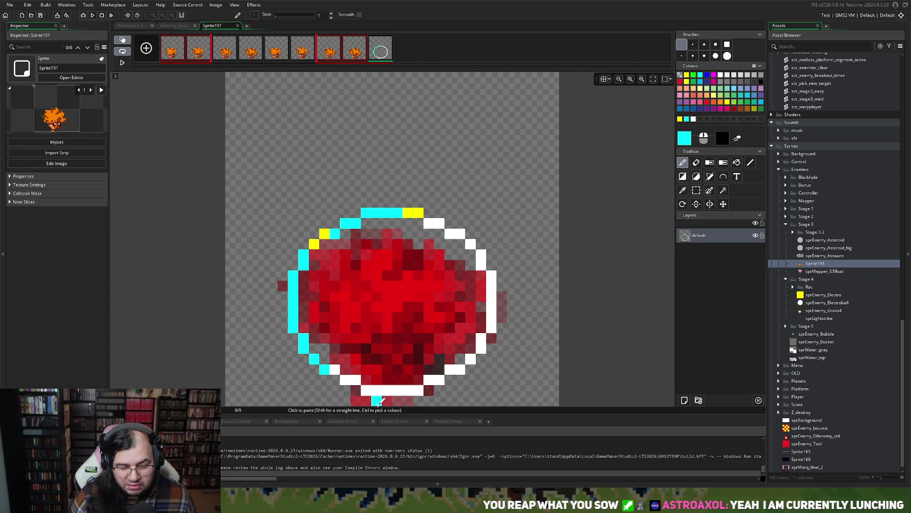
Paint the upper-right and right-edge ring pixels cyan.
{"action": "left_click", "coordinate": [459, 233]}
{"action": "left_click", "coordinate": [481, 255]}
{"action": "left_click", "coordinate": [482, 265]}
{"action": "left_click", "coordinate": [491, 286]}
{"action": "left_click", "coordinate": [491, 296]}
{"action": "left_click", "coordinate": [491, 317]}
{"action": "left_click", "coordinate": [492, 308]}
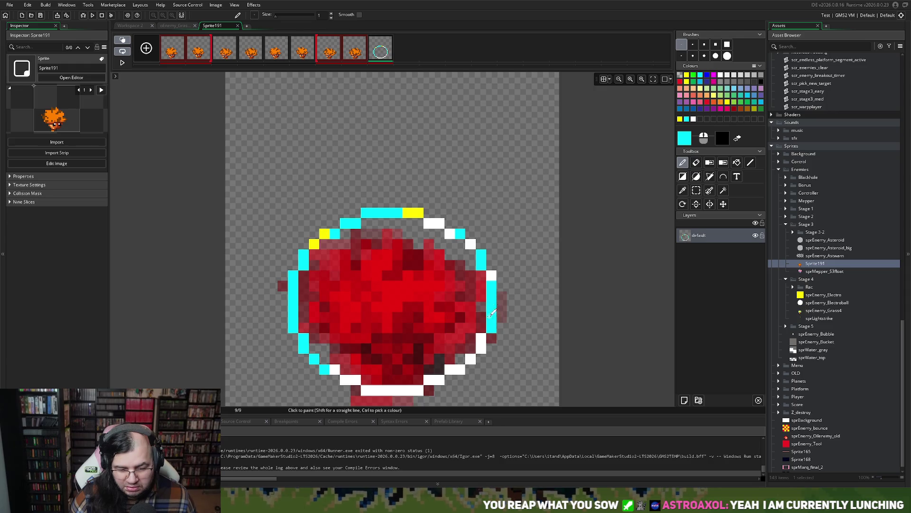
Paint the lower-right and bottom-edge ring pixels cyan.
{"action": "left_click", "coordinate": [481, 343]}
{"action": "left_click", "coordinate": [471, 359]}
{"action": "left_click", "coordinate": [449, 369]}
{"action": "key", "text": "ctrl+z"}
{"action": "left_click", "coordinate": [418, 390]}
{"action": "left_click", "coordinate": [407, 390]}
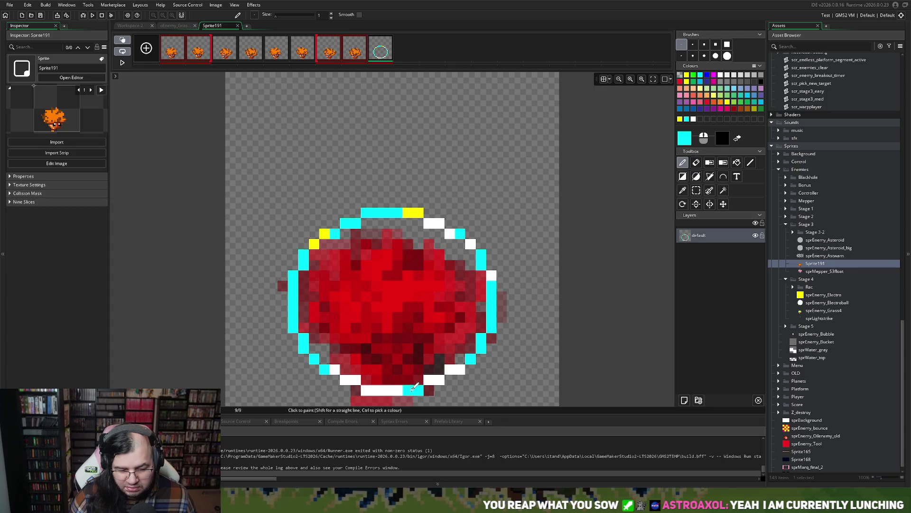
{"action": "left_click", "coordinate": [387, 390]}
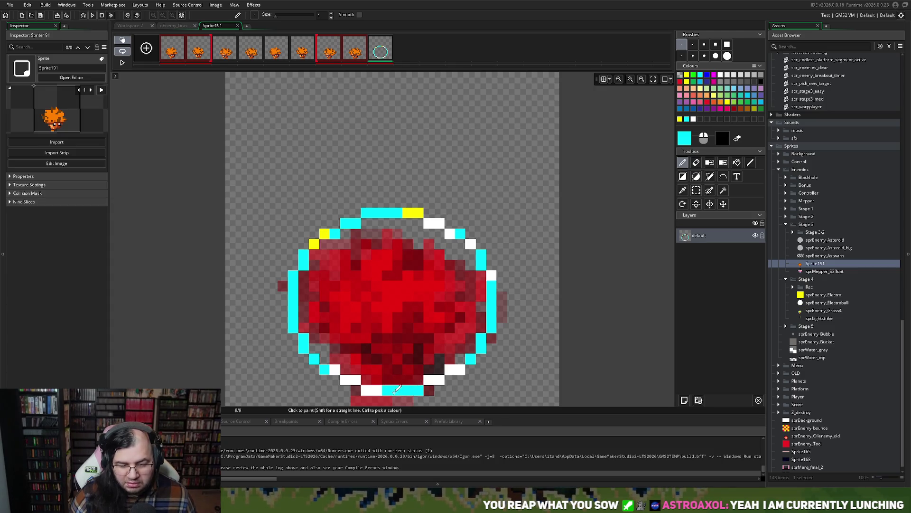
Restore some left-edge ring pixels to white and add one more yellow upper-left pixel.
{"action": "left_click", "coordinate": [693, 119]}
{"action": "left_click", "coordinate": [293, 284]}
{"action": "left_click", "coordinate": [293, 295]}
{"action": "left_click", "coordinate": [304, 254]}
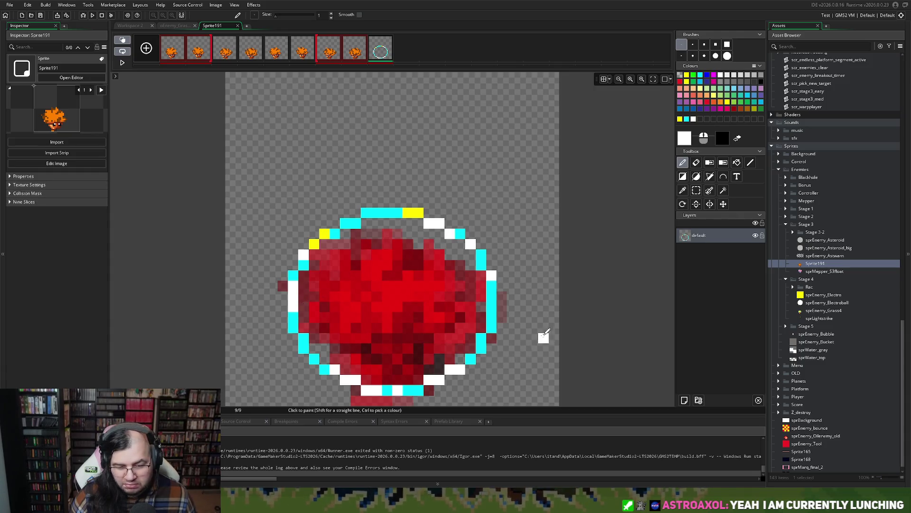
{"action": "left_click", "coordinate": [681, 119]}
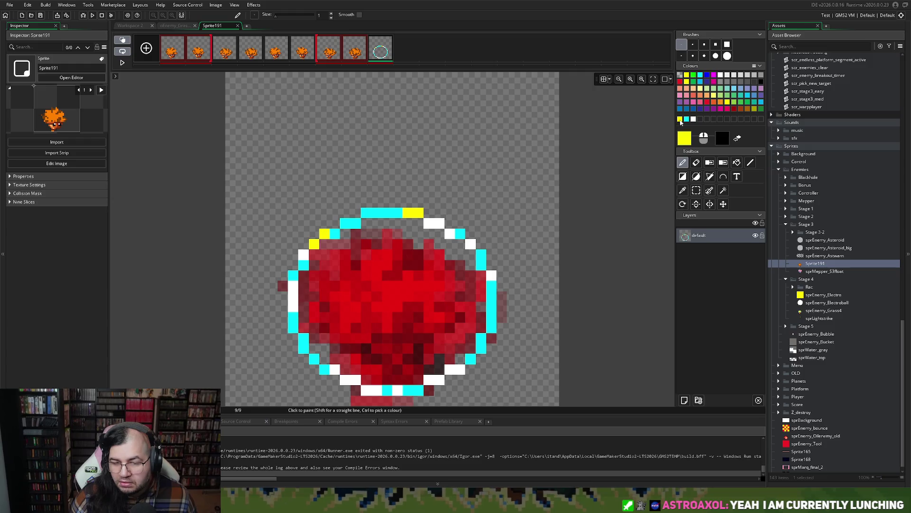
{"action": "left_click", "coordinate": [335, 233]}
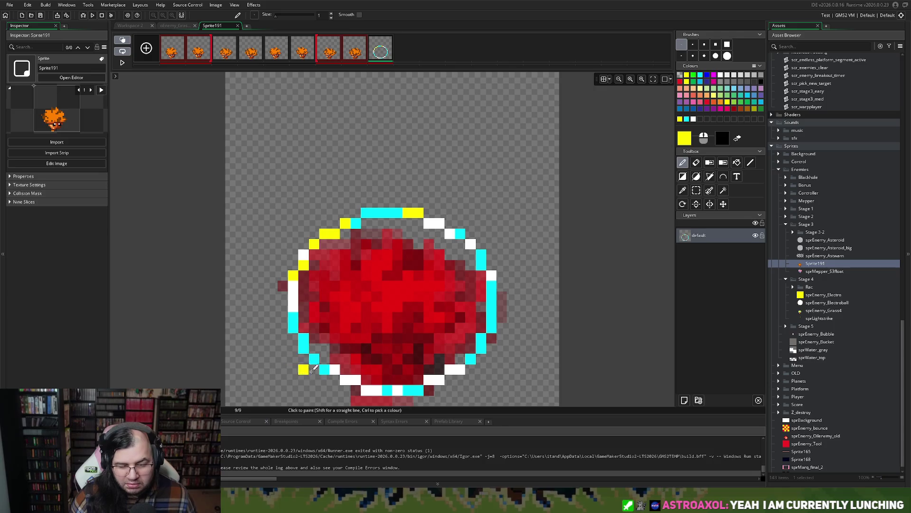
{"action": "scroll", "coordinate": [316, 326], "scroll_direction": "down", "scroll_amount": 2}
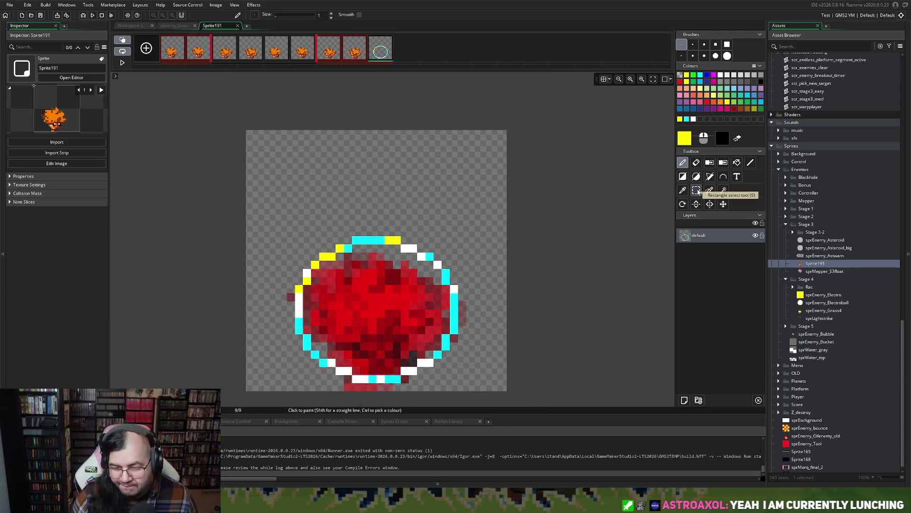
Select and copy the whole ring frame, check it against frame 1's enemy, then return to frame 9.
{"action": "left_click", "coordinate": [696, 190]}
{"action": "key", "text": "ctrl+a"}
{"action": "key", "text": "ctrl+c"}
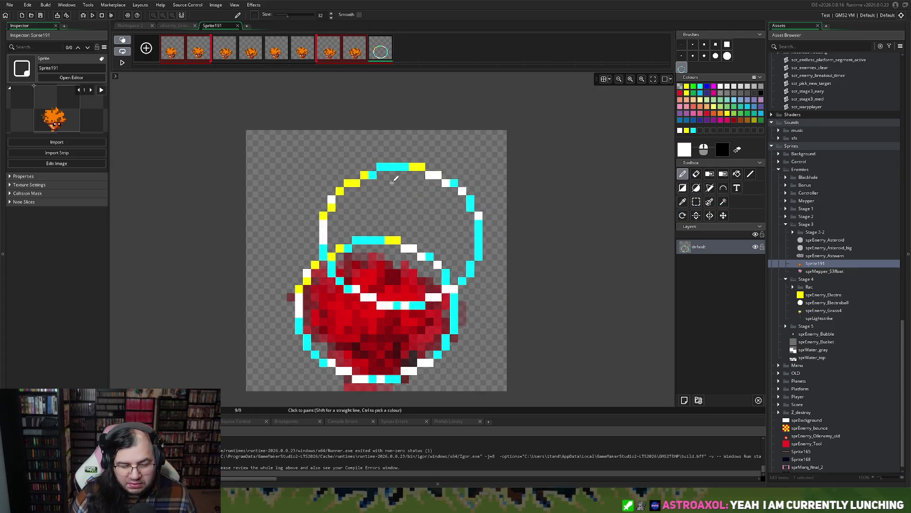
{"action": "left_click", "coordinate": [172, 50]}
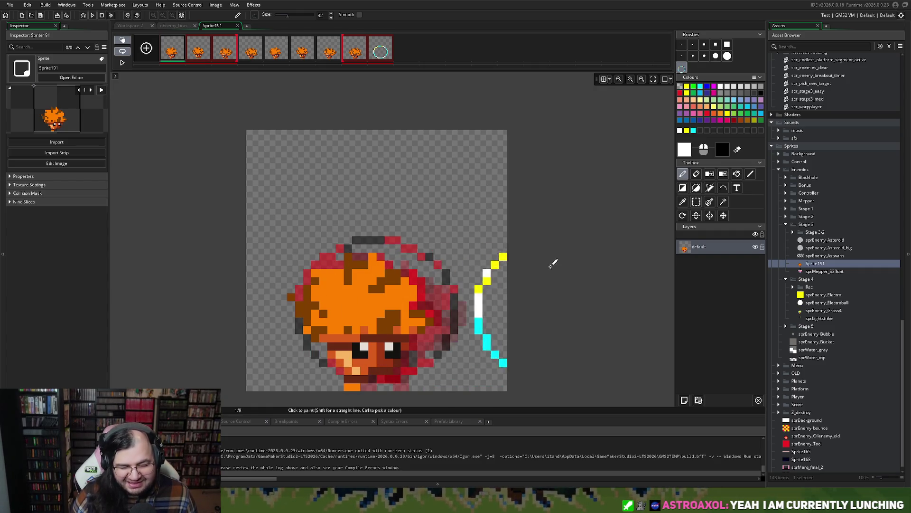
{"action": "left_click", "coordinate": [379, 54]}
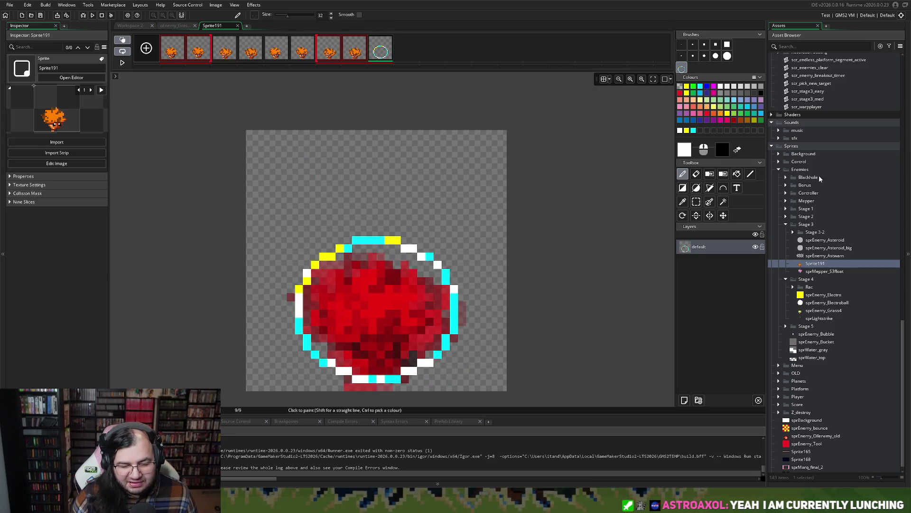
Select and delete the stray rows beneath the ring.
{"action": "left_click", "coordinate": [696, 201]}
{"action": "mouse_move", "coordinate": [336, 368]}
{"action": "left_mouse_down"}
{"action": "mouse_move", "coordinate": [338, 377]}
{"action": "mouse_move", "coordinate": [415, 383]}
{"action": "mouse_move", "coordinate": [406, 379]}
{"action": "left_mouse_up"}
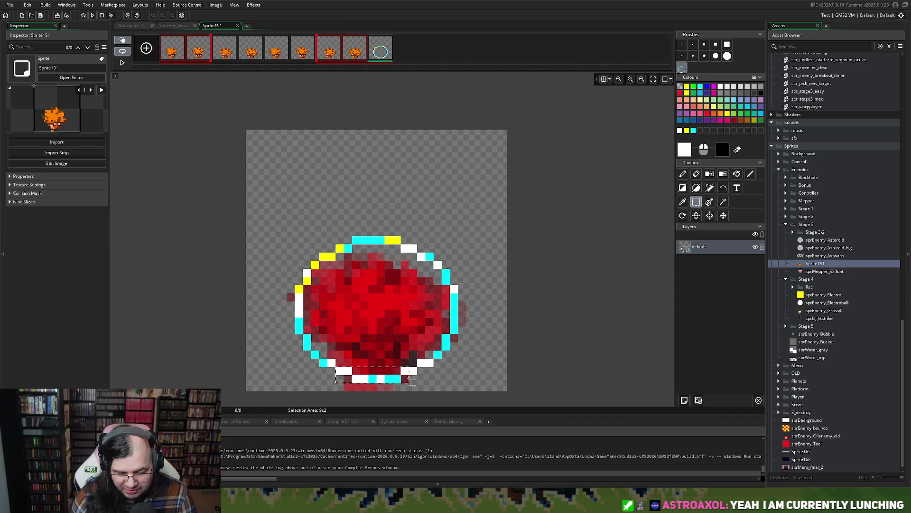
{"action": "key", "text": "Delete"}
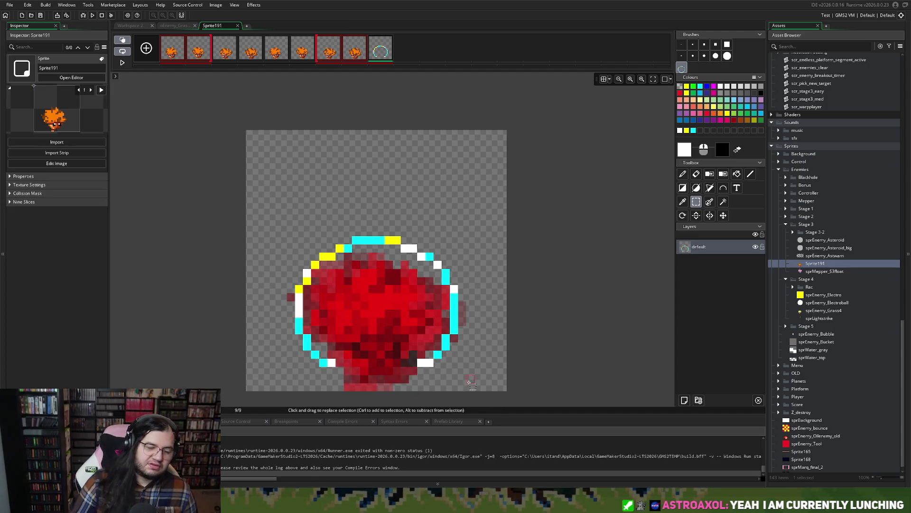
Open the sprMepper_S3float sprite for reference, then return to the Sprite191 editor.
{"action": "left_click", "coordinate": [182, 28]}
{"action": "left_click", "coordinate": [134, 27]}
{"action": "scroll", "coordinate": [276, 98], "scroll_direction": "up", "scroll_amount": 3}
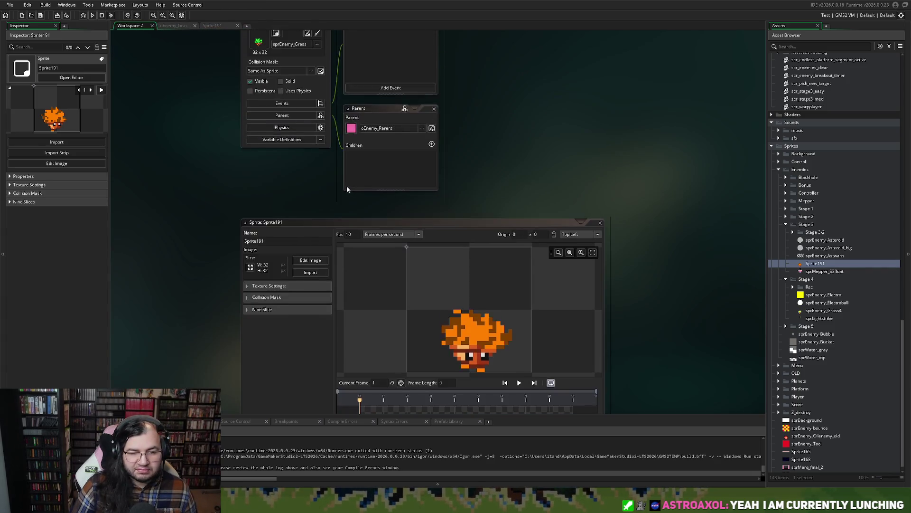
{"action": "scroll", "coordinate": [347, 189], "scroll_direction": "up", "scroll_amount": 2}
{"action": "double_click", "coordinate": [824, 271]}
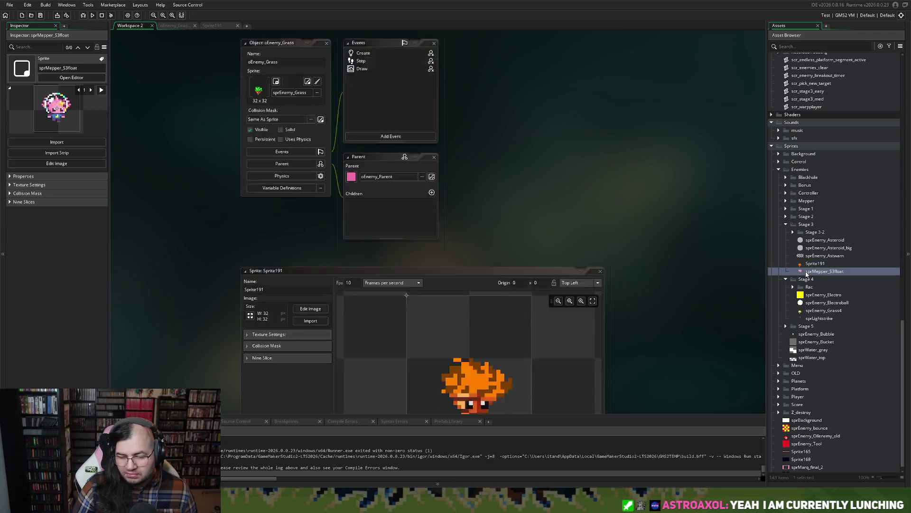
{"action": "left_click", "coordinate": [218, 25]}
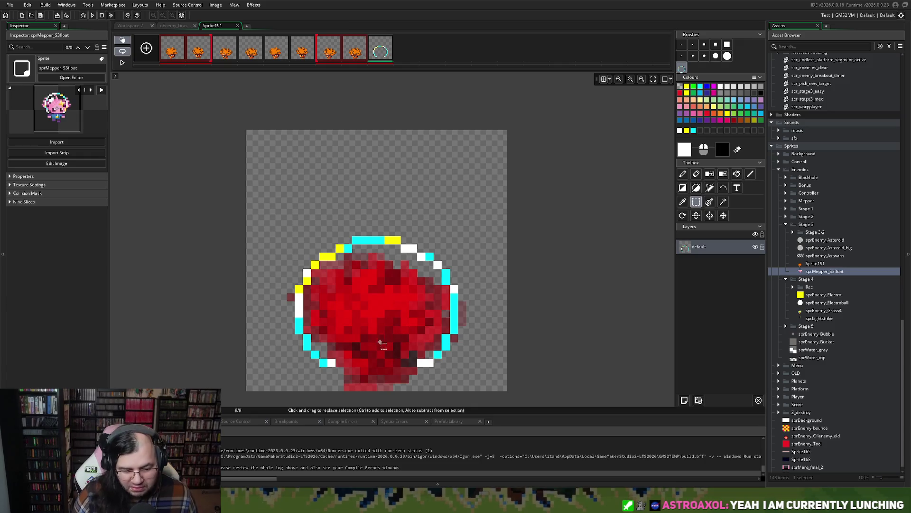
Delete the leftover stray pixels at the ring's bottom-left and lower-right.
{"action": "left_click_drag", "start_coordinate": [319, 359], "coordinate": [337, 375]}
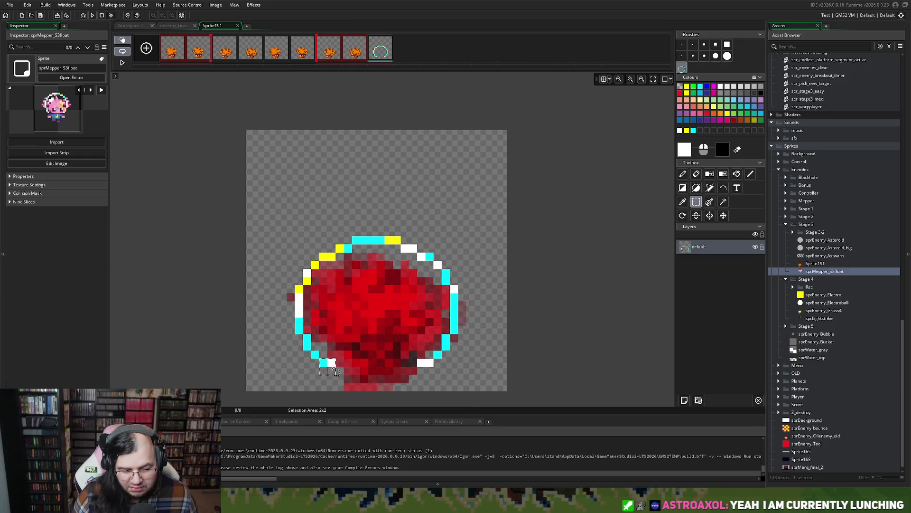
{"action": "key", "text": "Delete"}
{"action": "left_click_drag", "start_coordinate": [417, 359], "coordinate": [433, 375]}
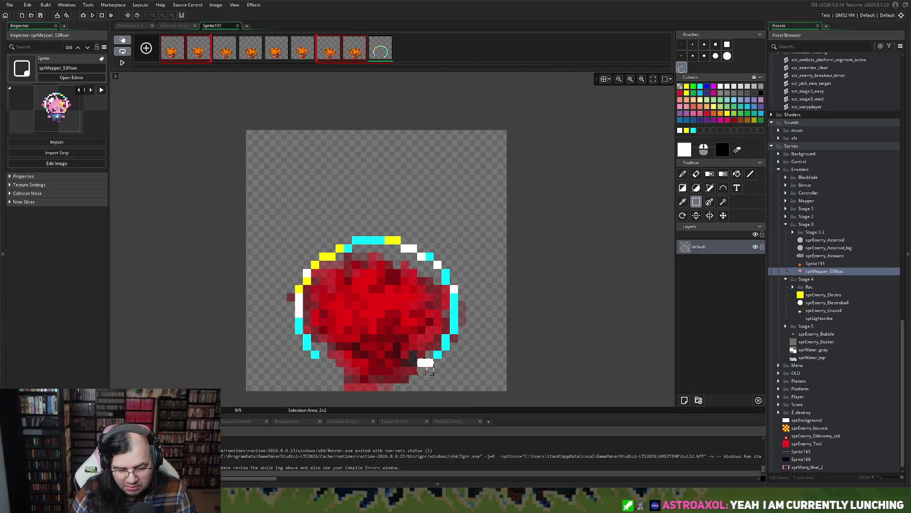
{"action": "key", "text": "Delete"}
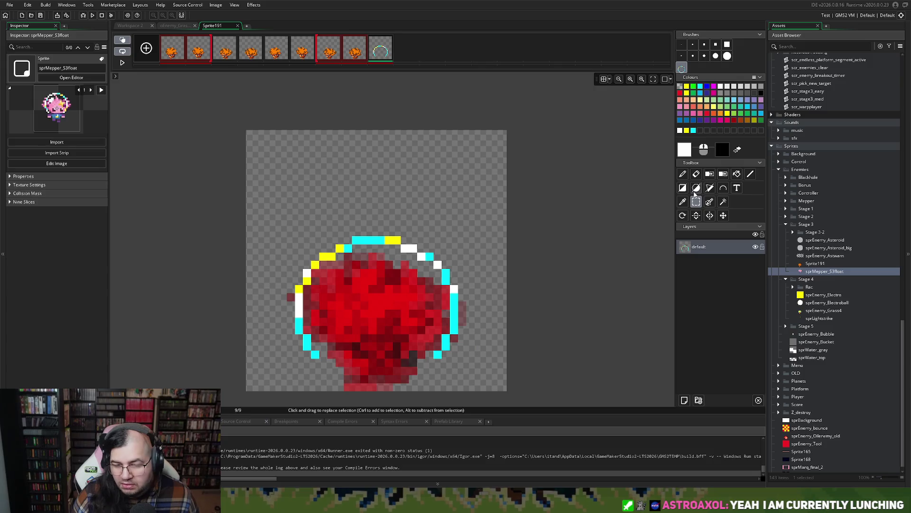
Paint a small white glint inside the ring with a 1-pixel pencil.
{"action": "left_click", "coordinate": [682, 174]}
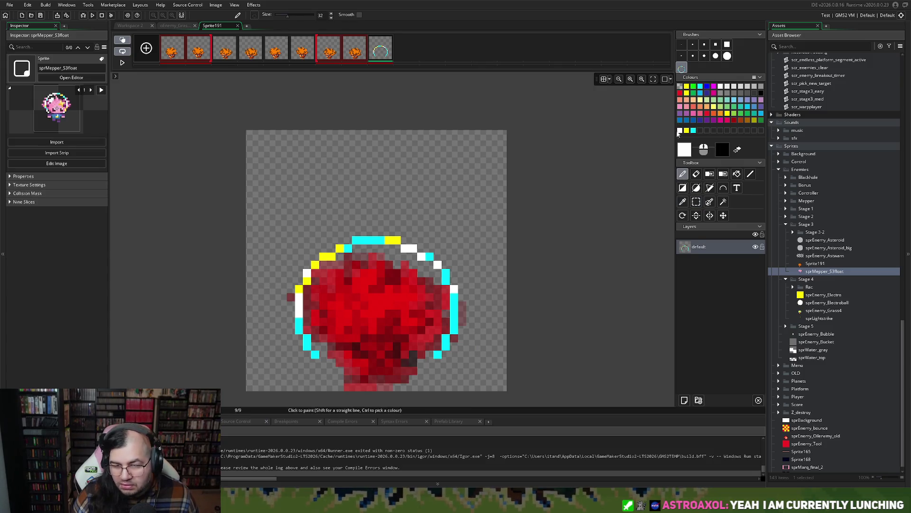
{"action": "left_click", "coordinate": [681, 44]}
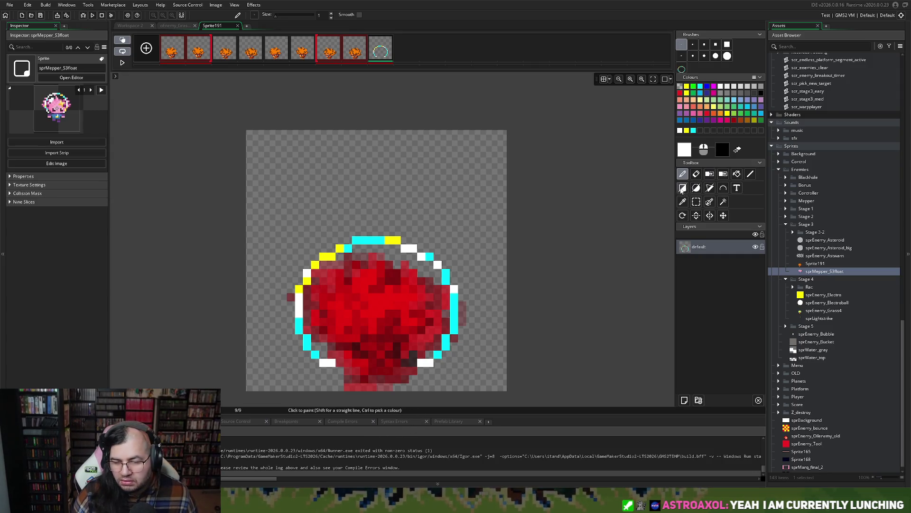
{"action": "left_click", "coordinate": [398, 273]}
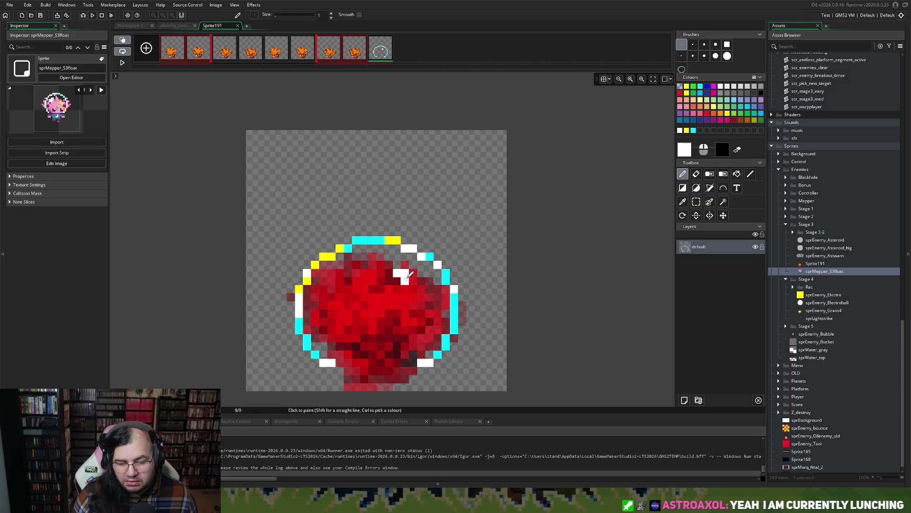
{"action": "left_click", "coordinate": [406, 280]}
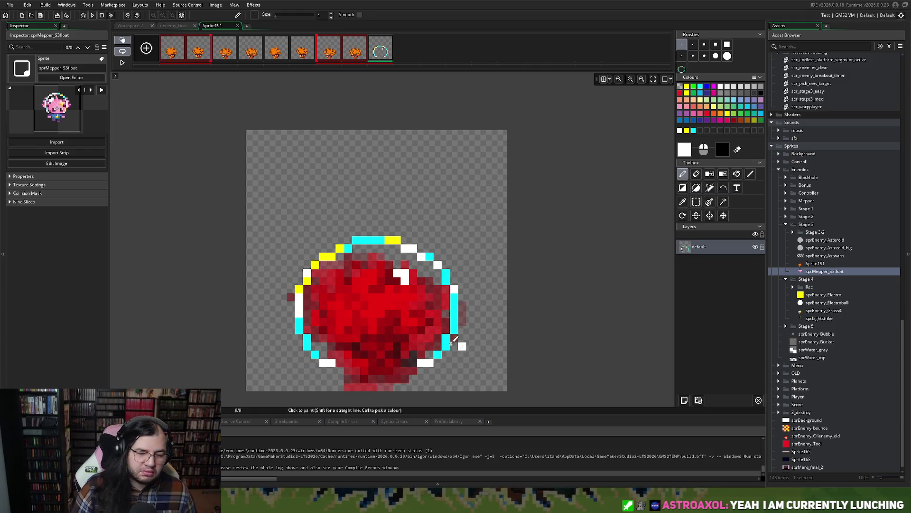
{"action": "key", "text": "ctrl+z"}
{"action": "key", "text": "ctrl+z"}
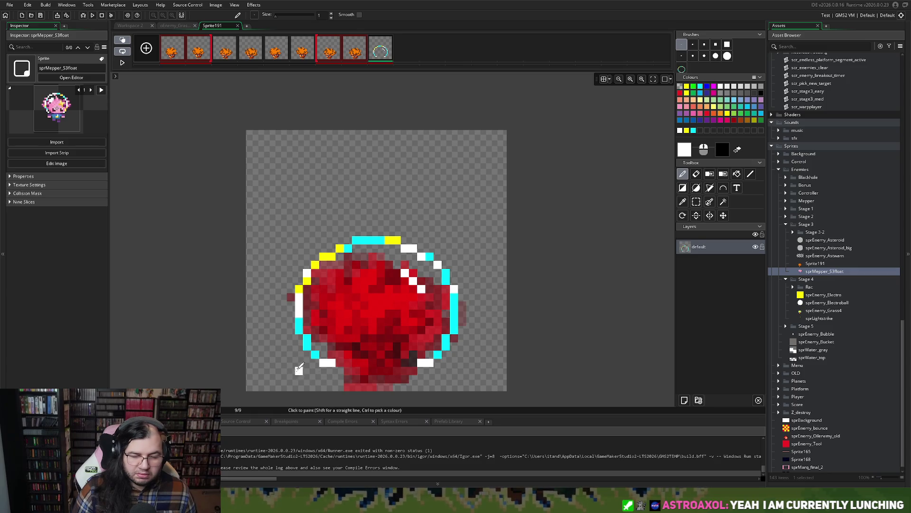
Select the area around the ring and turn it into a custom brush.
{"action": "left_click", "coordinate": [696, 201]}
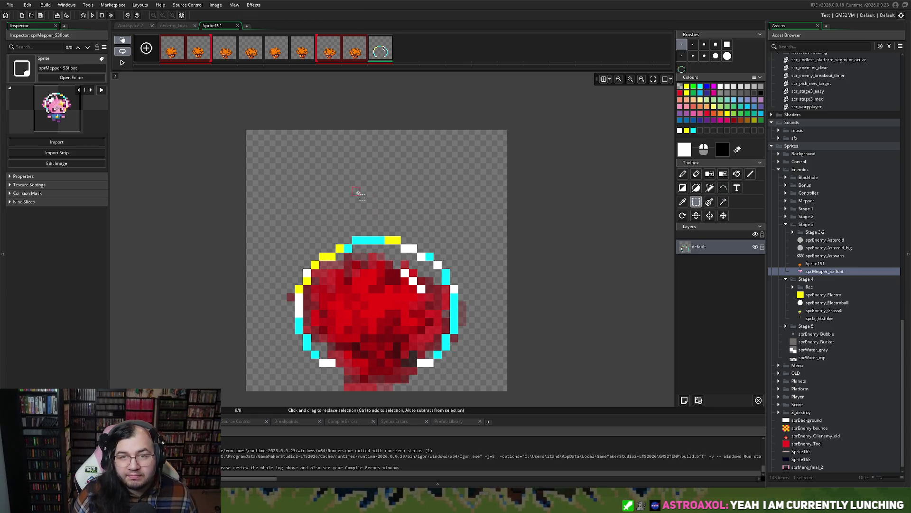
{"action": "left_click_drag", "start_coordinate": [278, 195], "coordinate": [465, 368]}
{"action": "key", "text": "ctrl+b"}
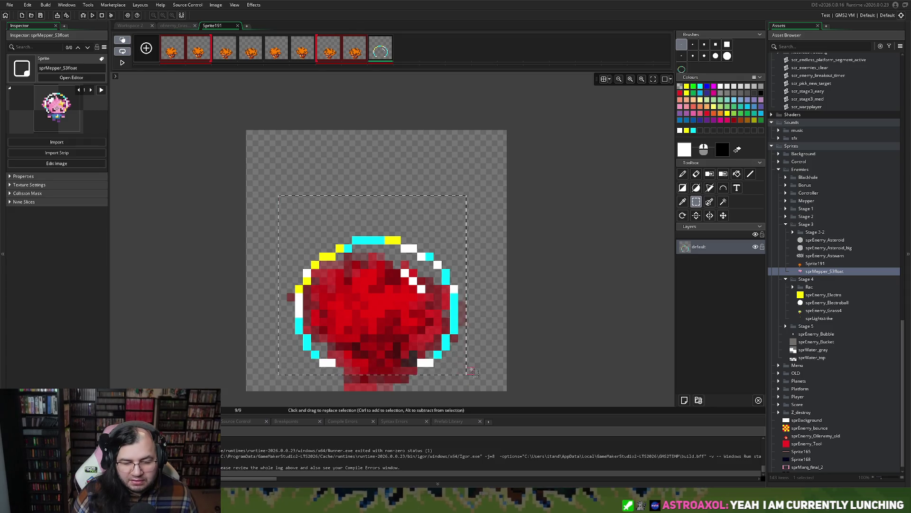
Stamp the ring around the orange enemy on frame 1.
{"action": "left_click", "coordinate": [167, 58]}
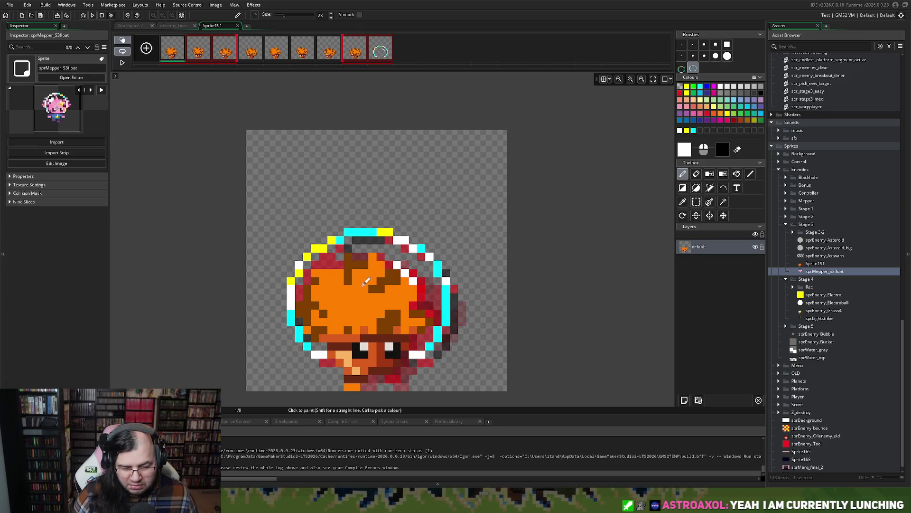
{"action": "left_click", "coordinate": [365, 281]}
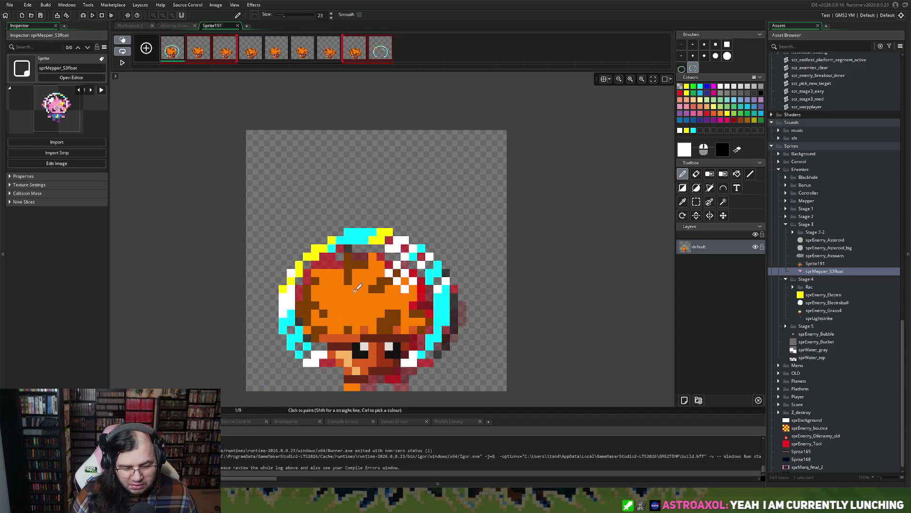
{"action": "scroll", "coordinate": [333, 316], "scroll_direction": "up", "scroll_amount": 2}
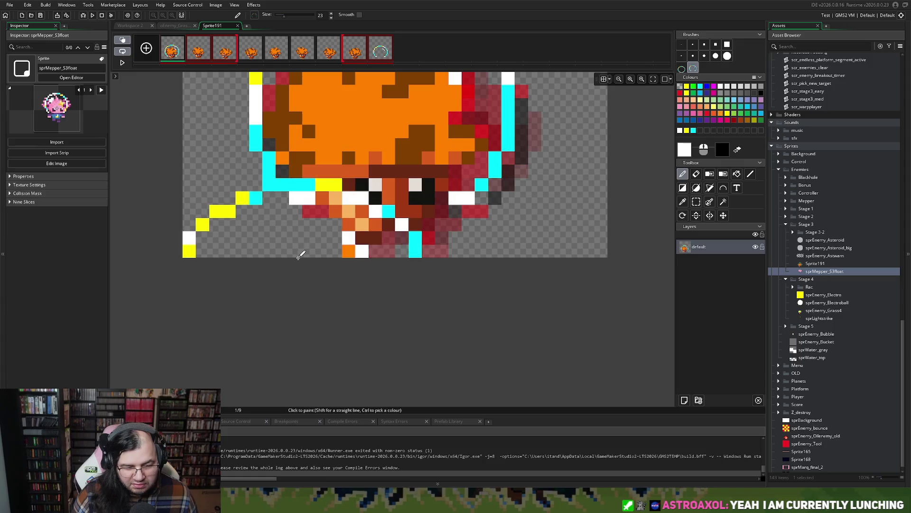
{"action": "scroll", "coordinate": [479, 148], "scroll_direction": "up", "scroll_amount": 1}
Show the canvas grid and set its spacing to 1 pixel.
{"action": "left_click", "coordinate": [604, 79]}
{"action": "left_click", "coordinate": [609, 81]}
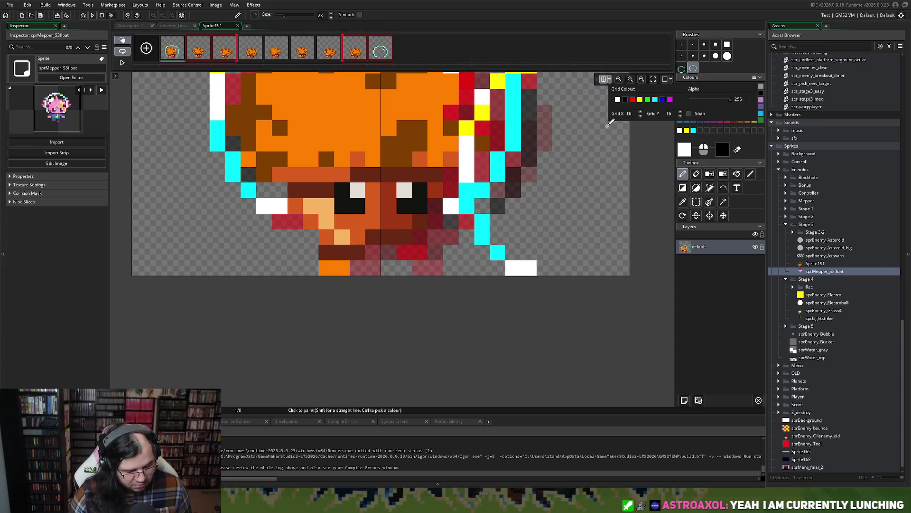
{"action": "type", "text": "19"}
{"action": "type", "text": "1"}
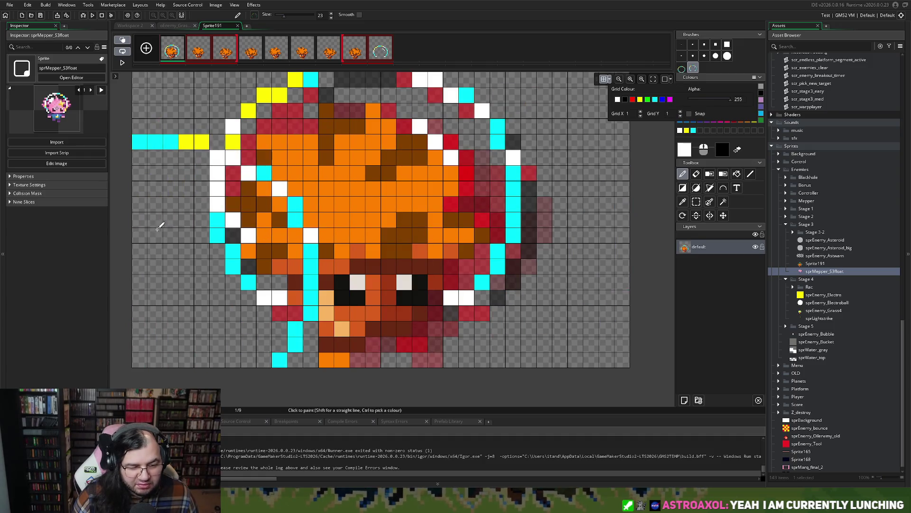
Stamp the ring onto frames 2 and 3, moving on to frame 4.
{"action": "left_click", "coordinate": [360, 191]}
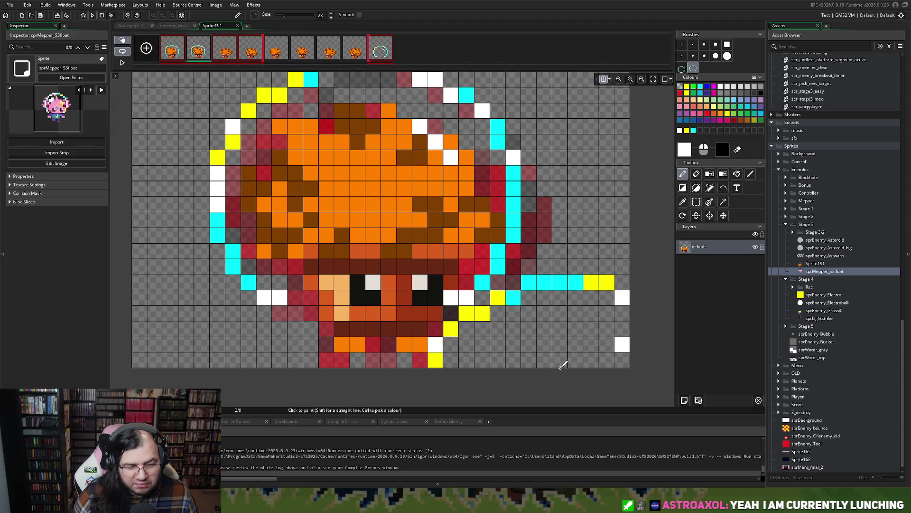
{"action": "left_click", "coordinate": [224, 51]}
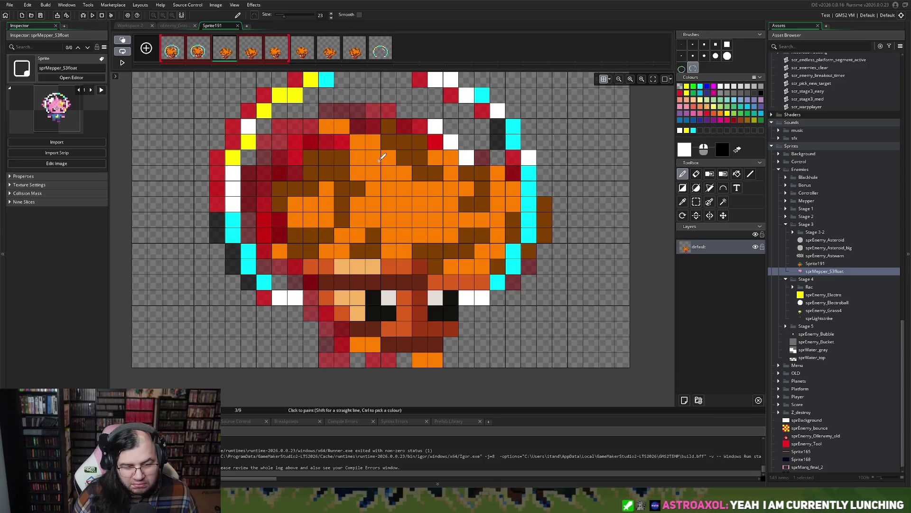
{"action": "left_click", "coordinate": [250, 49]}
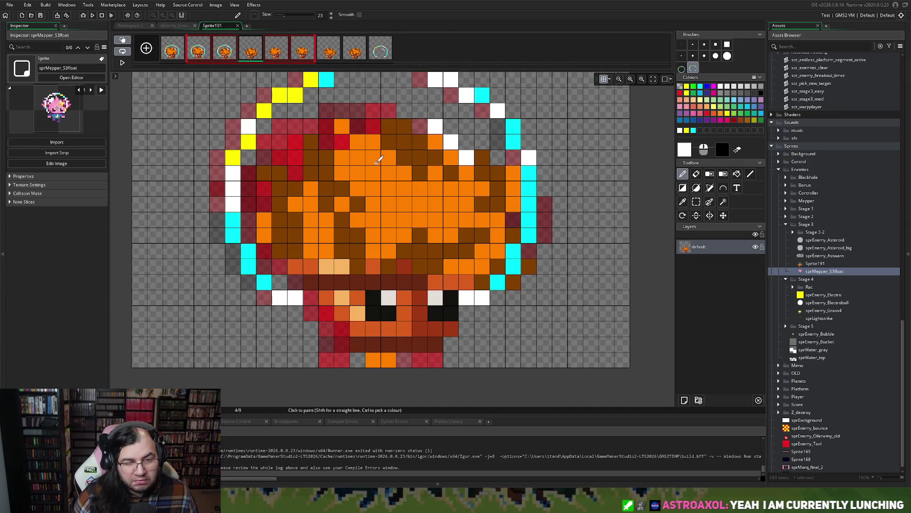
Step through frames 5–9, pasting the ring onto each and positioning it around the red circle.
{"action": "key", "text": "Right"}
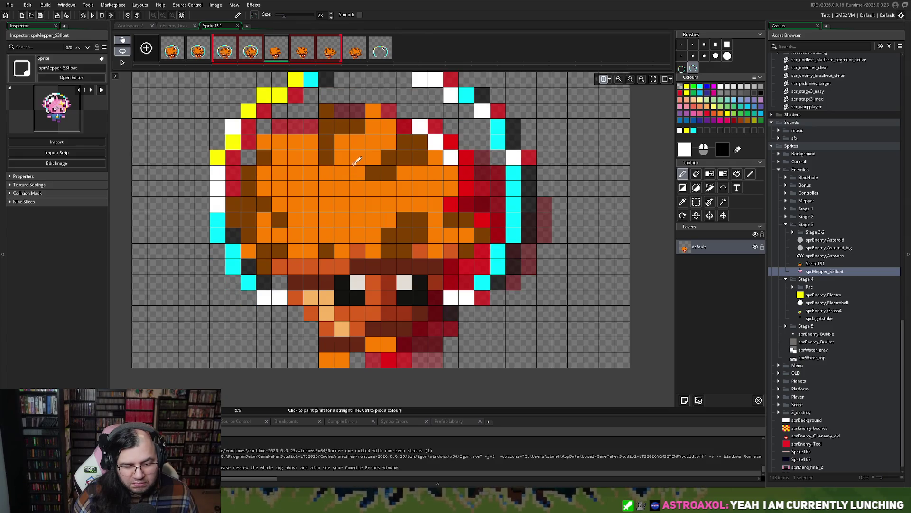
{"action": "key", "text": "Right"}
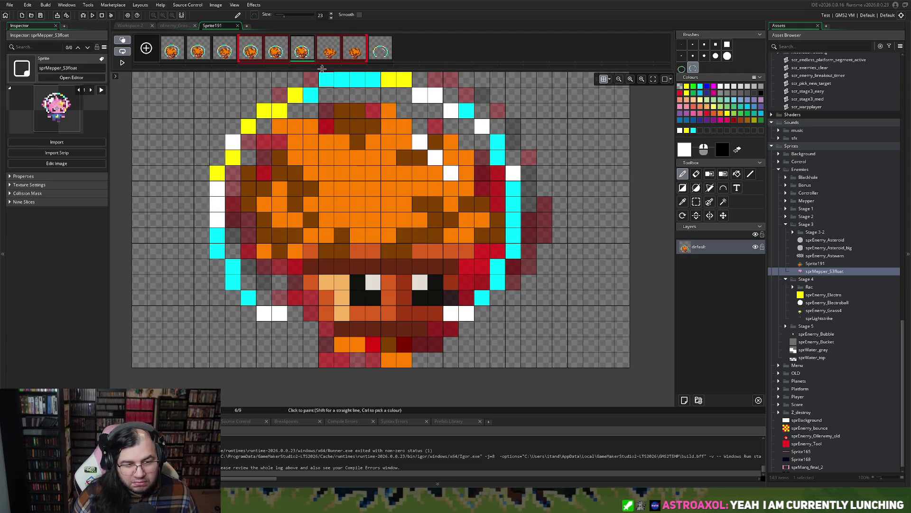
{"action": "key", "text": "Right"}
{"action": "key", "text": "ctrl+v"}
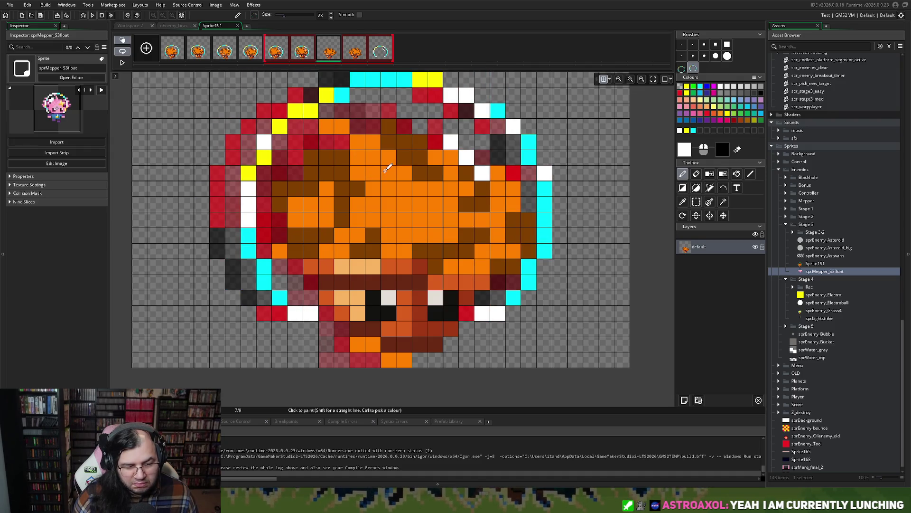
{"action": "key", "text": "Right"}
{"action": "key", "text": "ctrl+v"}
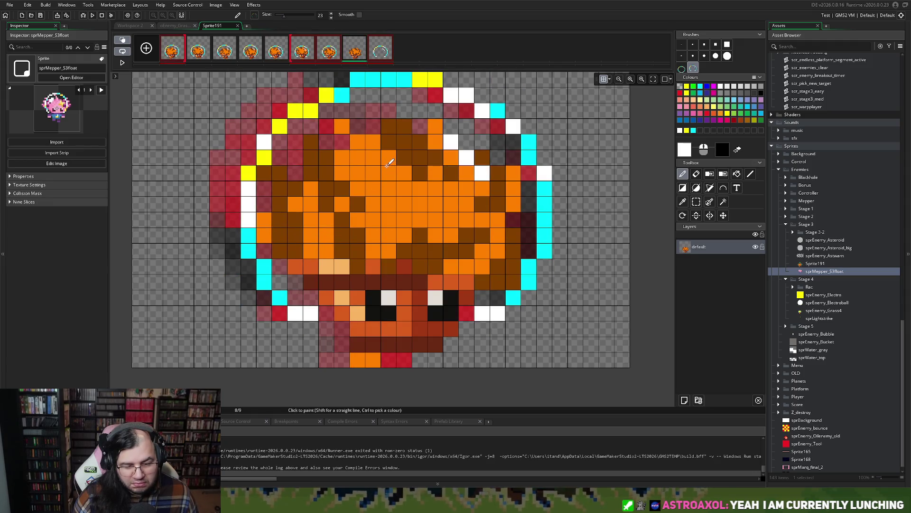
{"action": "key", "text": "Right"}
{"action": "key", "text": "ctrl+v"}
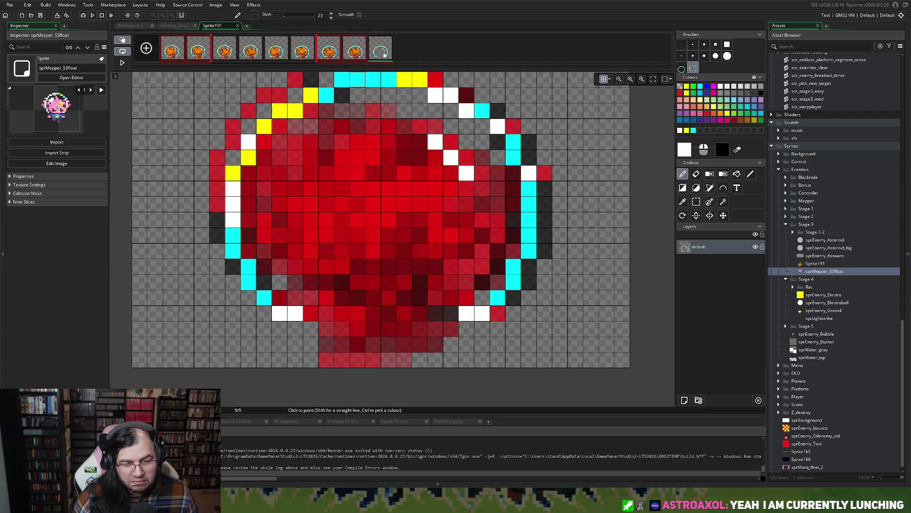
{"action": "left_click_drag", "start_coordinate": [432, 151], "coordinate": [417, 218]}
Preview the animation, delete the red ninth frame, and close the image editor and sprMepper_S3float window.
{"action": "scroll", "coordinate": [287, 161], "scroll_direction": "down", "scroll_amount": 2}
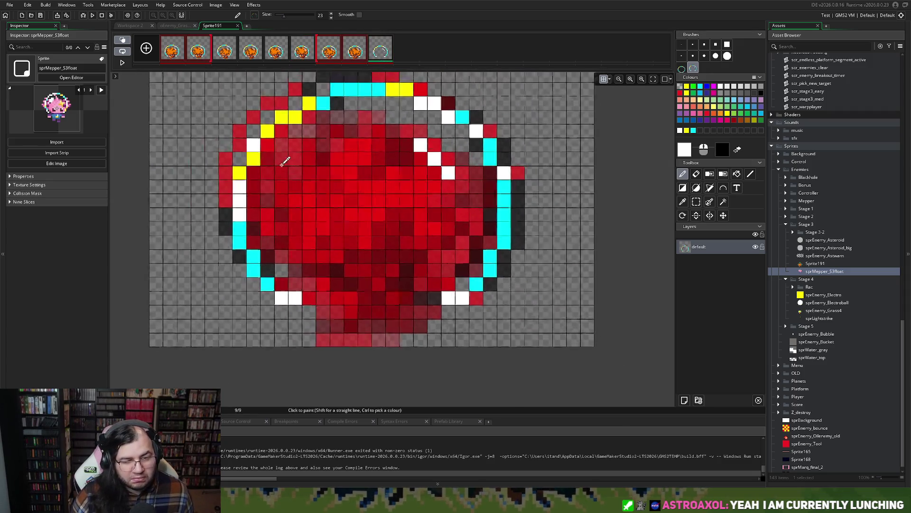
{"action": "left_click", "coordinate": [122, 62]}
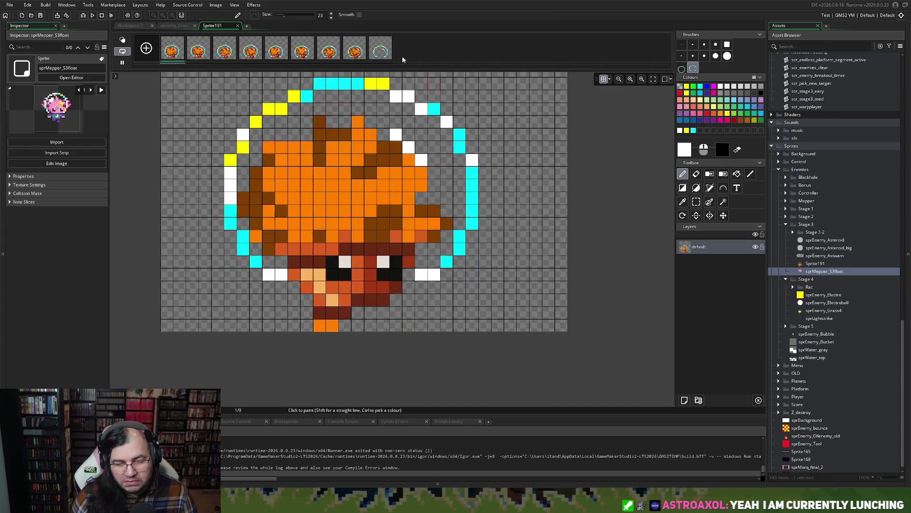
{"action": "left_click", "coordinate": [390, 37]}
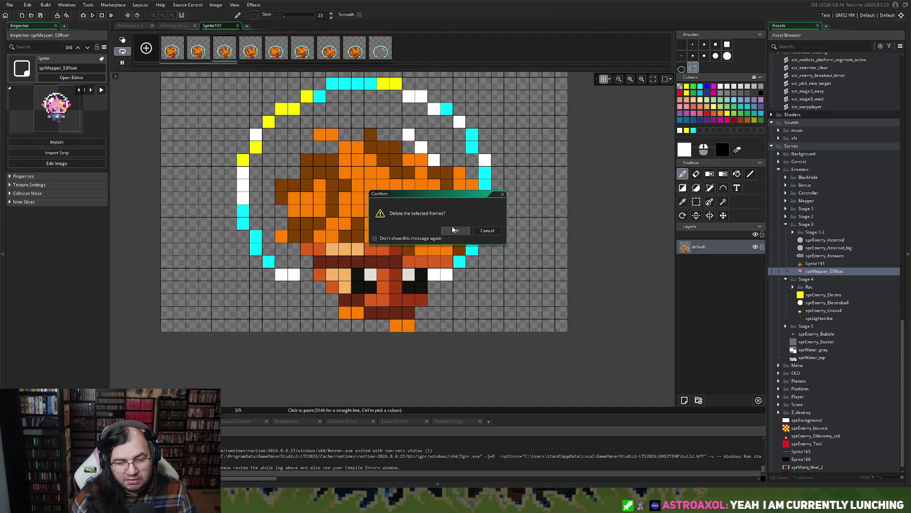
{"action": "left_click", "coordinate": [454, 231]}
{"action": "left_click", "coordinate": [237, 25]}
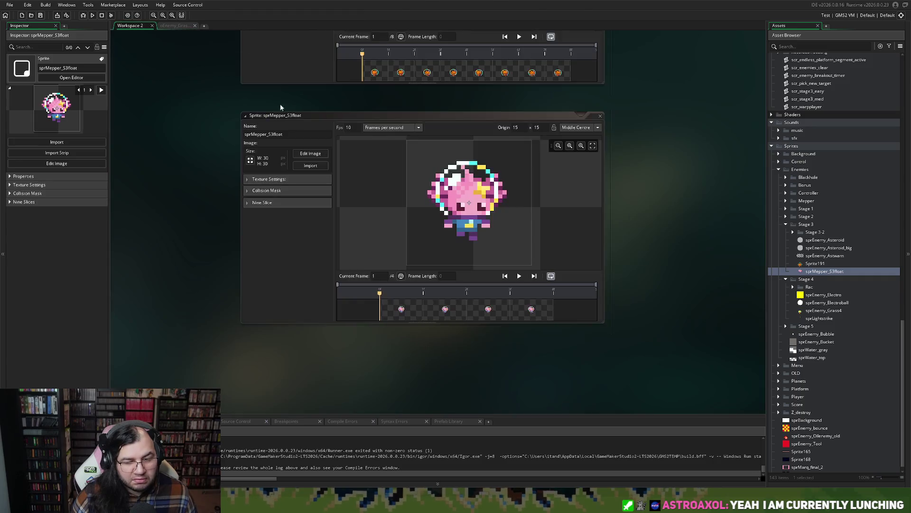
{"action": "left_click", "coordinate": [600, 115]}
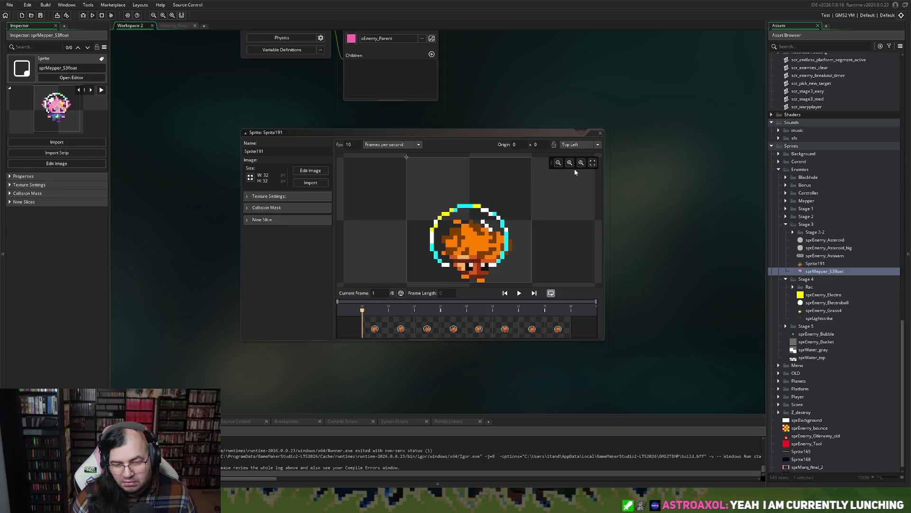
Type sprEnemy_Grass3 into the sprite's Name field, replacing Sprite191.
{"action": "left_click", "coordinate": [519, 293]}
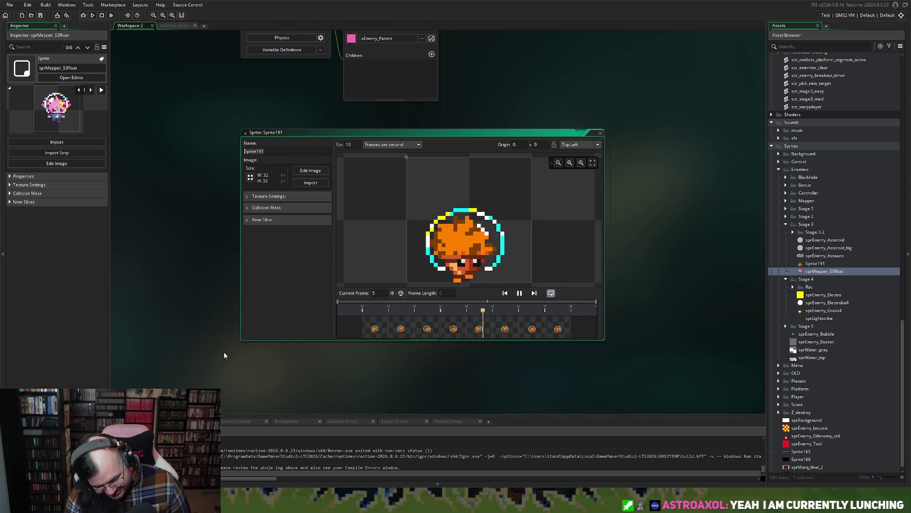
{"action": "type", "text": "so"}
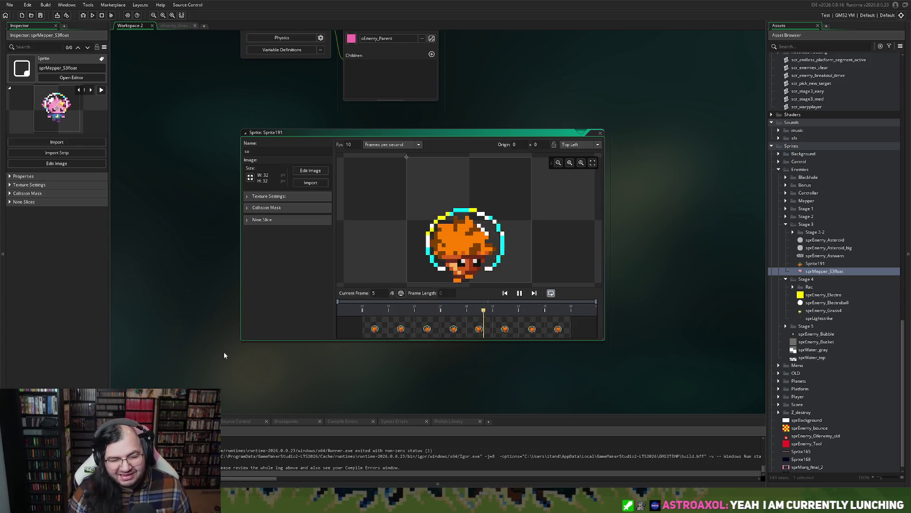
{"action": "key", "text": "BackSpace"}
{"action": "type", "text": "prGr"}
{"action": "key", "text": "BackSpace"}
{"action": "key", "text": "BackSpace"}
{"action": "type", "text": "Enemy_Grass3"}
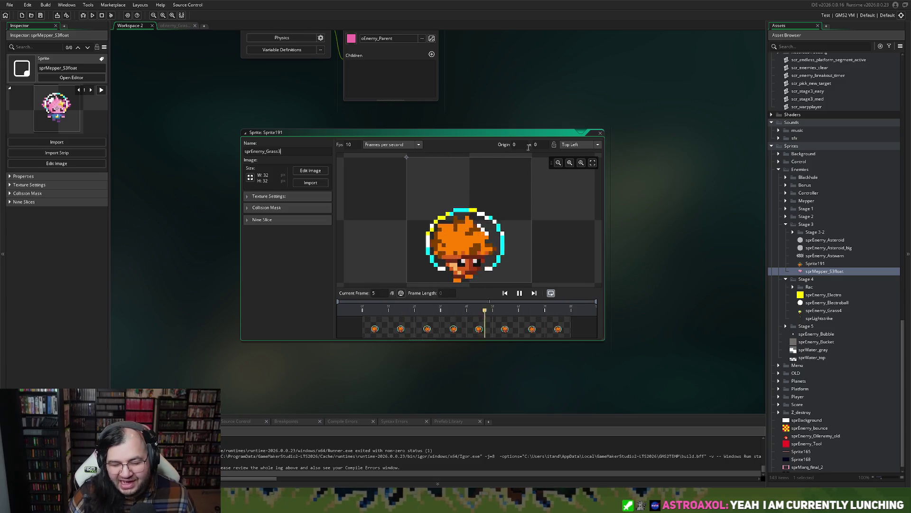
{"action": "left_click", "coordinate": [580, 144]}
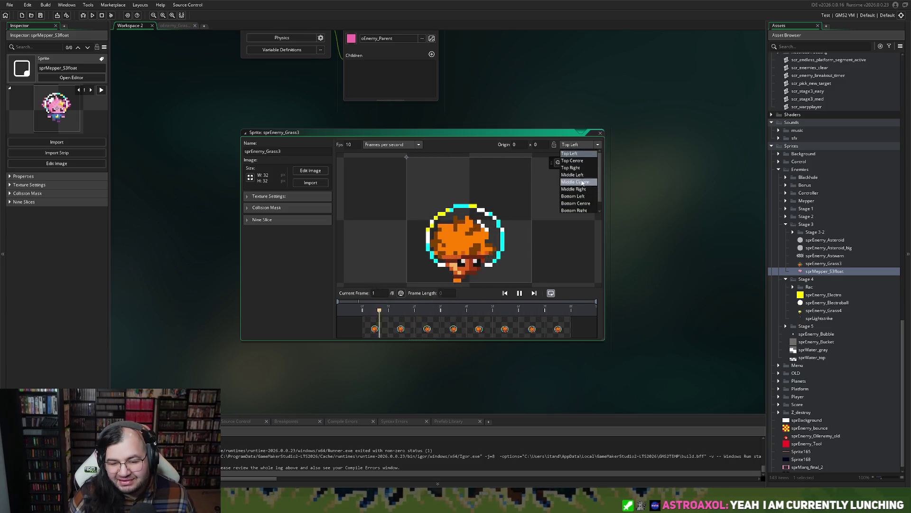
Set the origin to Middle Centre and auto-trim all frames to 22 x 28.
{"action": "left_click", "coordinate": [582, 183]}
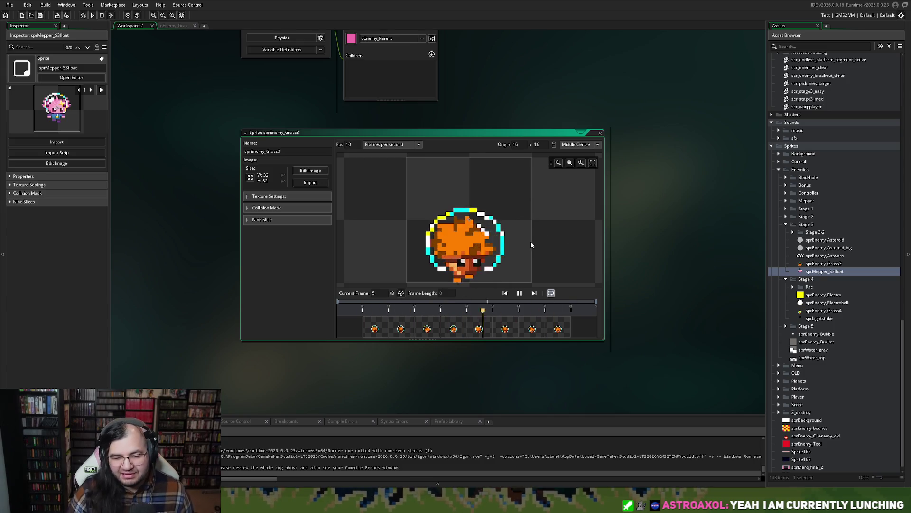
{"action": "left_click", "coordinate": [306, 172]}
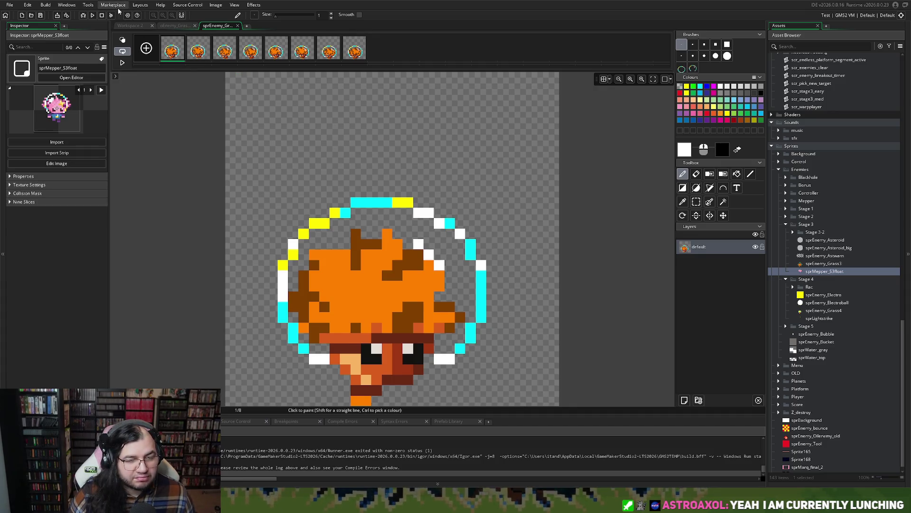
{"action": "left_click", "coordinate": [238, 26]}
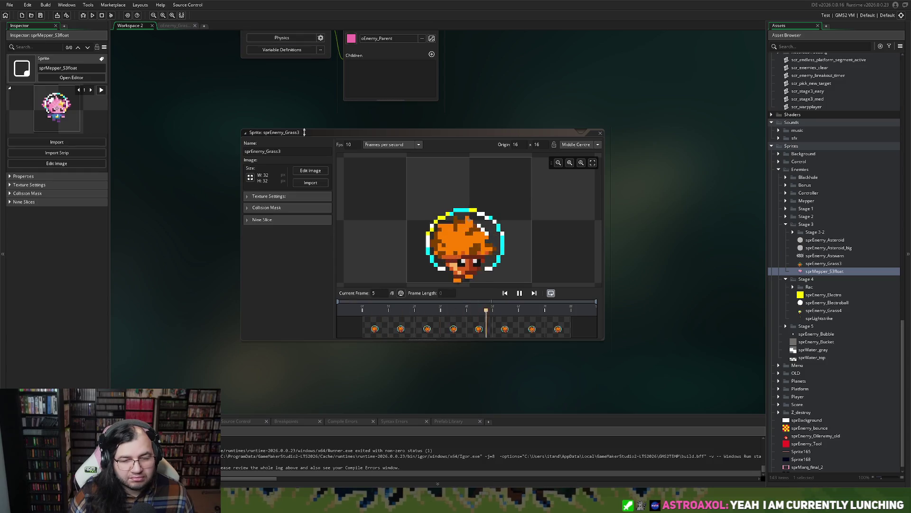
{"action": "left_click", "coordinate": [310, 172]}
{"action": "left_click", "coordinate": [210, 7]}
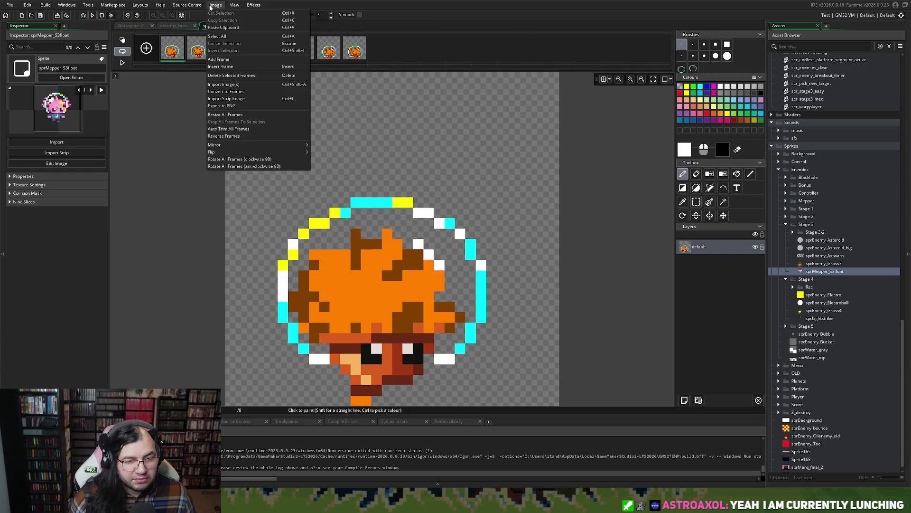
{"action": "left_click", "coordinate": [227, 129]}
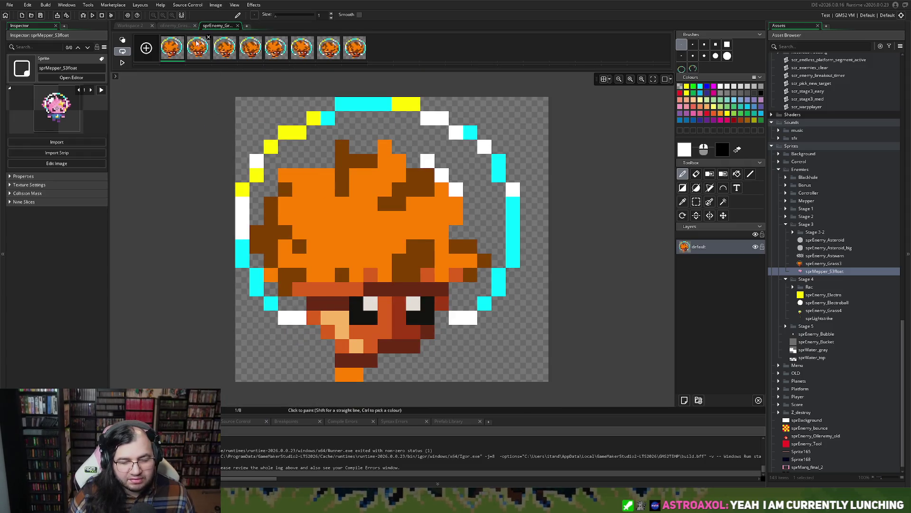
{"action": "left_click", "coordinate": [236, 26]}
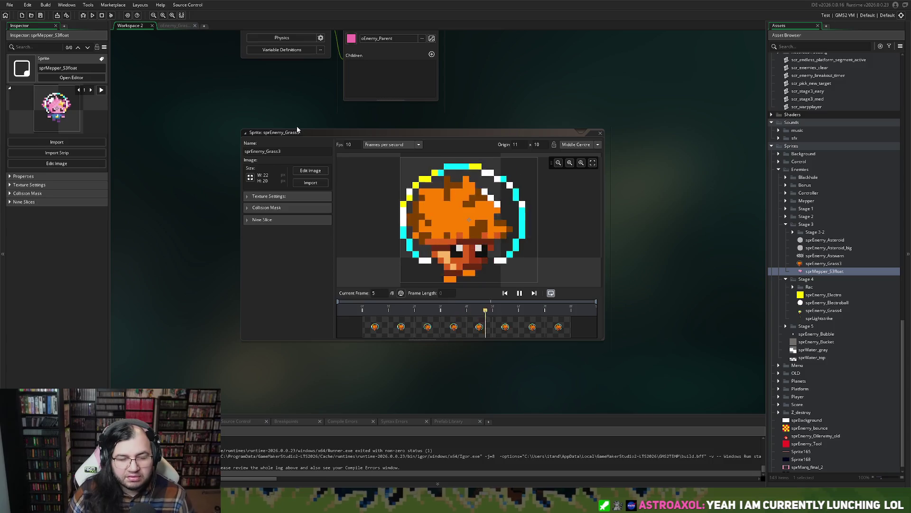
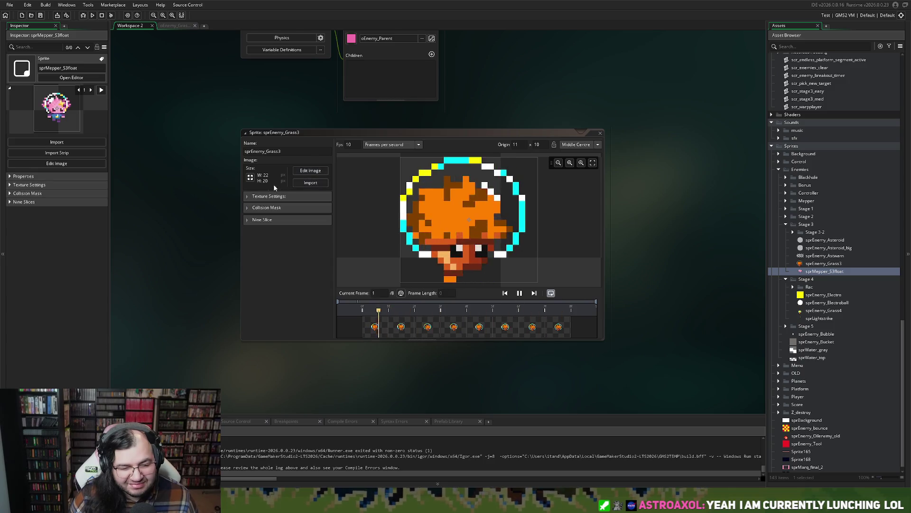
Check sprEnemy_Asteroid's size against sprEnemy_Grass3, then return to the Grass3 sprite editor.
{"action": "left_click", "coordinate": [251, 177]}
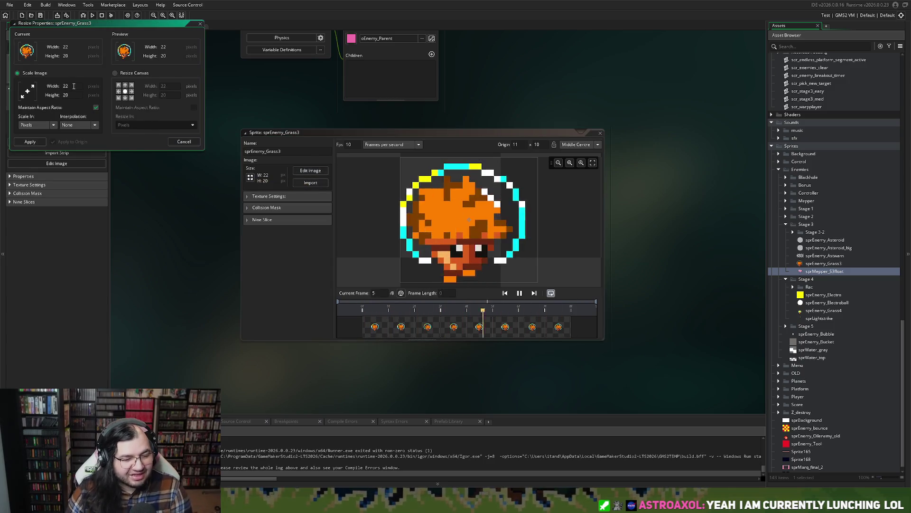
{"action": "left_click", "coordinate": [200, 24]}
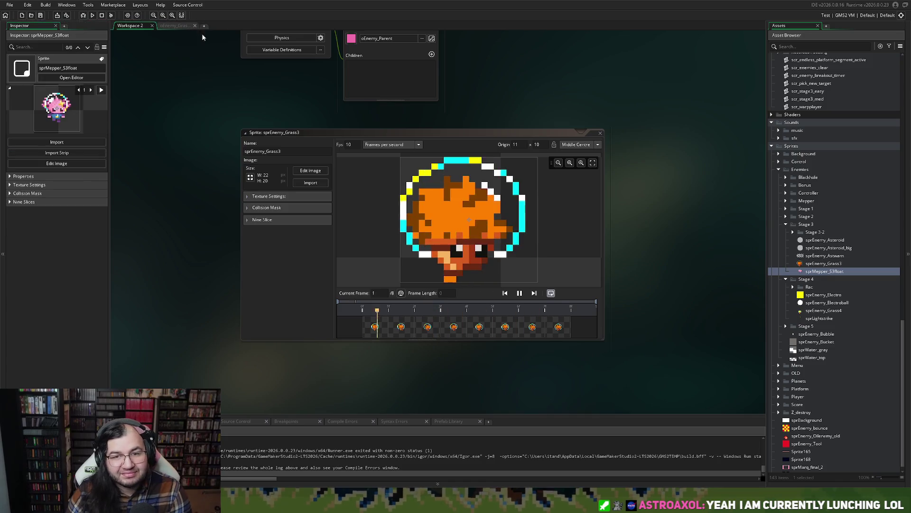
{"action": "scroll", "coordinate": [578, 202], "scroll_direction": "down", "scroll_amount": 5}
{"action": "scroll", "coordinate": [574, 185], "scroll_direction": "up", "scroll_amount": 6}
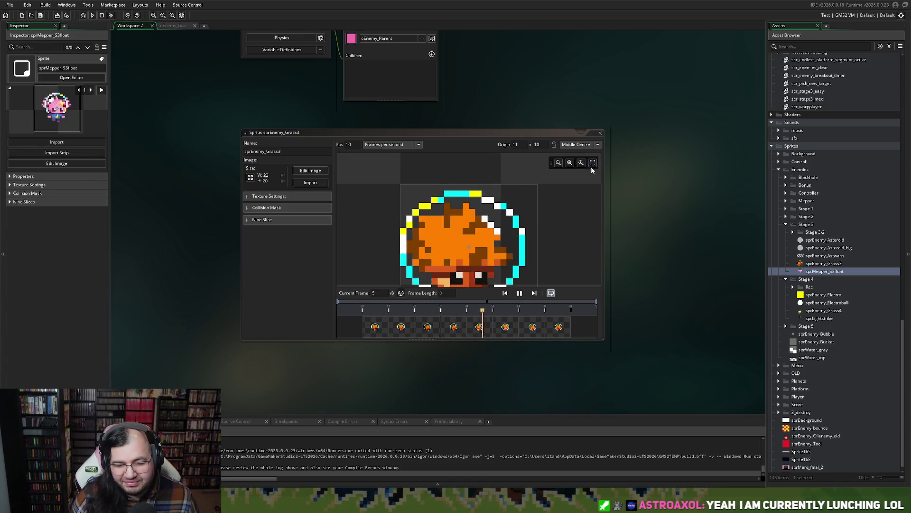
{"action": "left_click", "coordinate": [600, 133]}
{"action": "scroll", "coordinate": [502, 190], "scroll_direction": "up", "scroll_amount": 3}
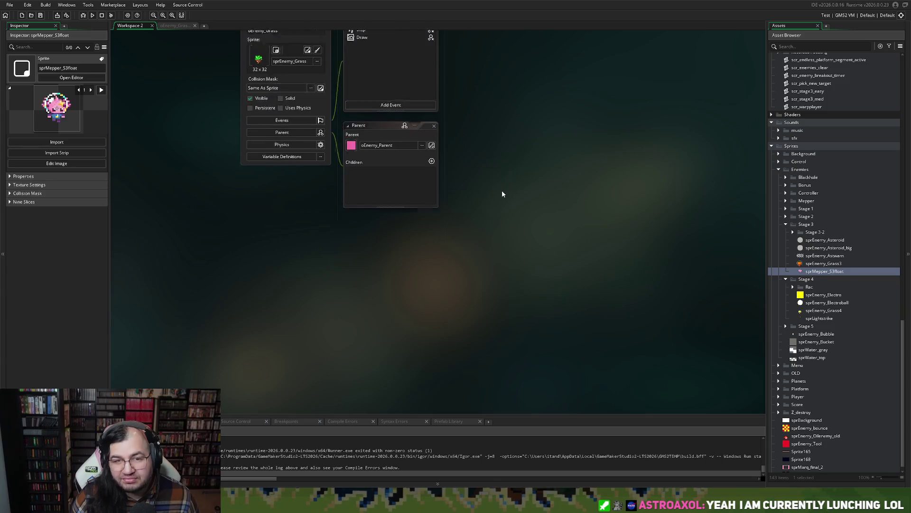
{"action": "scroll", "coordinate": [504, 194], "scroll_direction": "up", "scroll_amount": 5}
{"action": "scroll", "coordinate": [811, 258], "scroll_direction": "down", "scroll_amount": 1}
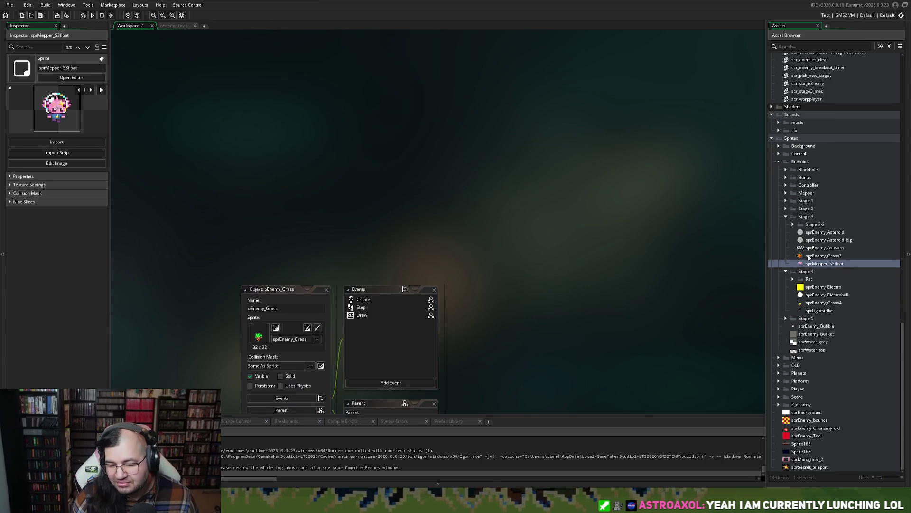
{"action": "double_click", "coordinate": [807, 233]}
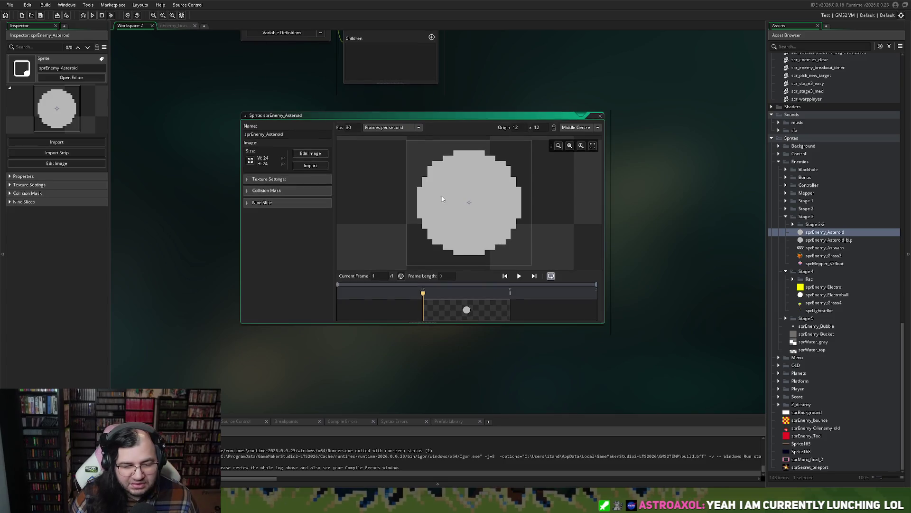
{"action": "left_click", "coordinate": [601, 116]}
{"action": "scroll", "coordinate": [517, 140], "scroll_direction": "up", "scroll_amount": 3}
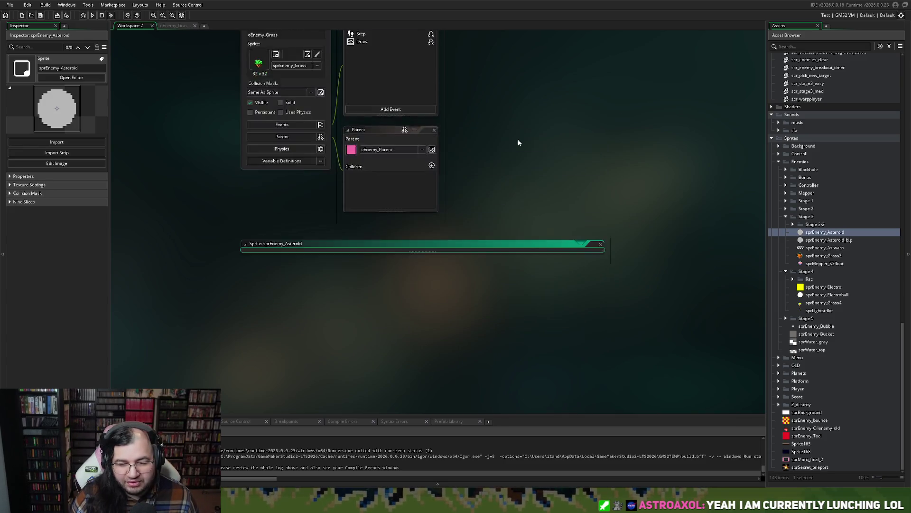
{"action": "double_click", "coordinate": [807, 255]}
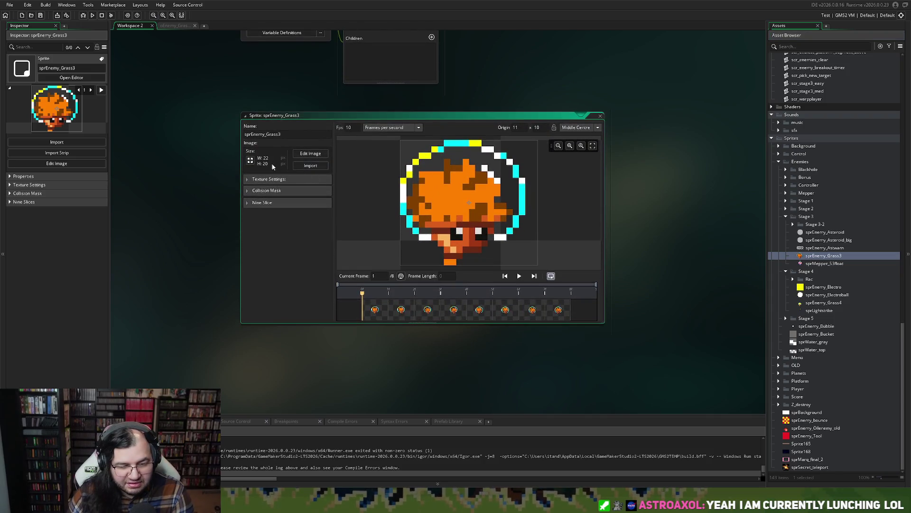
Resize the sprEnemy_Grass3 canvas to 24x24 without scaling, and preview its animation.
{"action": "left_click", "coordinate": [250, 161]}
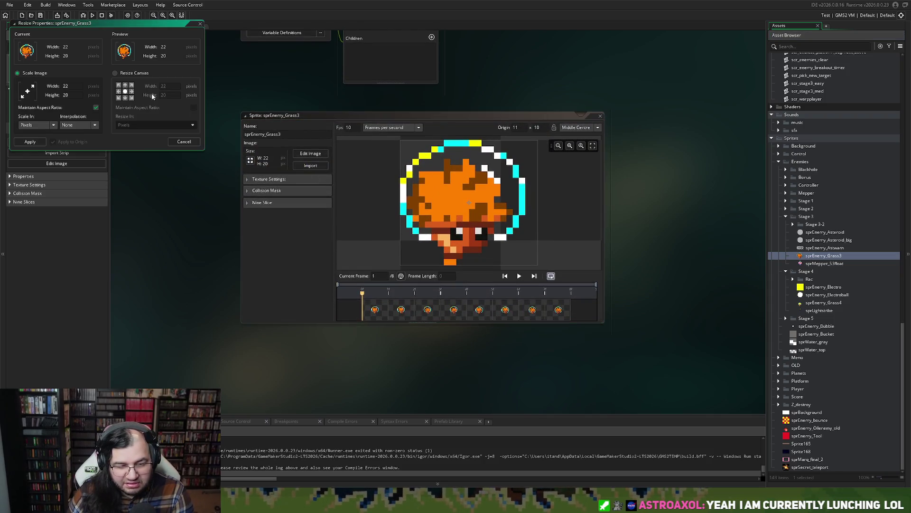
{"action": "left_click", "coordinate": [116, 73]}
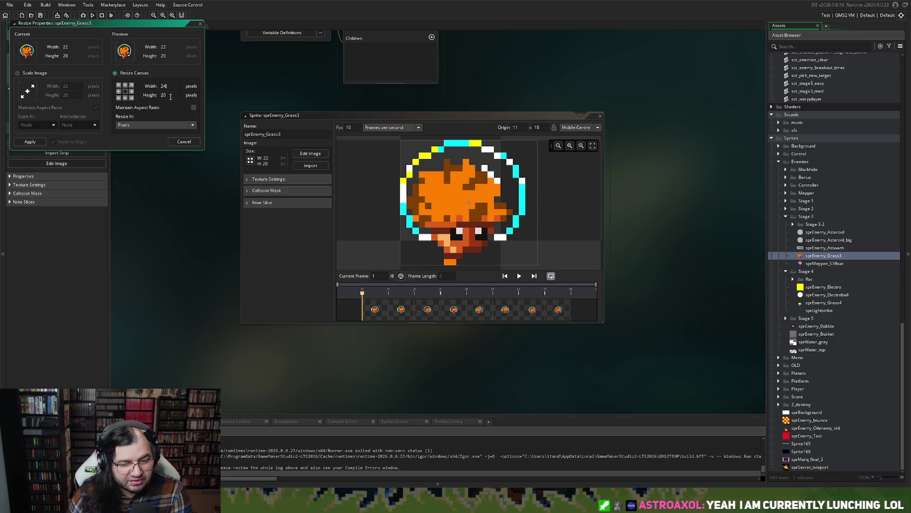
{"action": "left_click", "coordinate": [29, 141]}
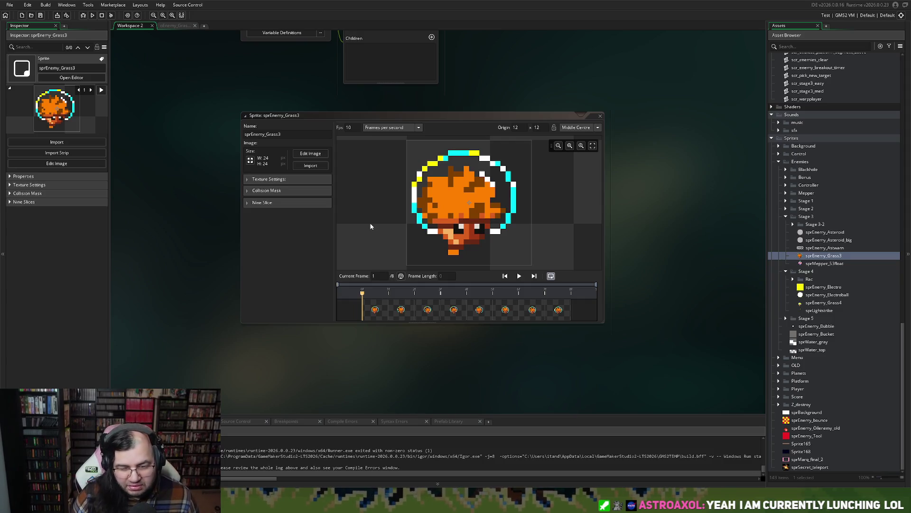
{"action": "left_click", "coordinate": [519, 277]}
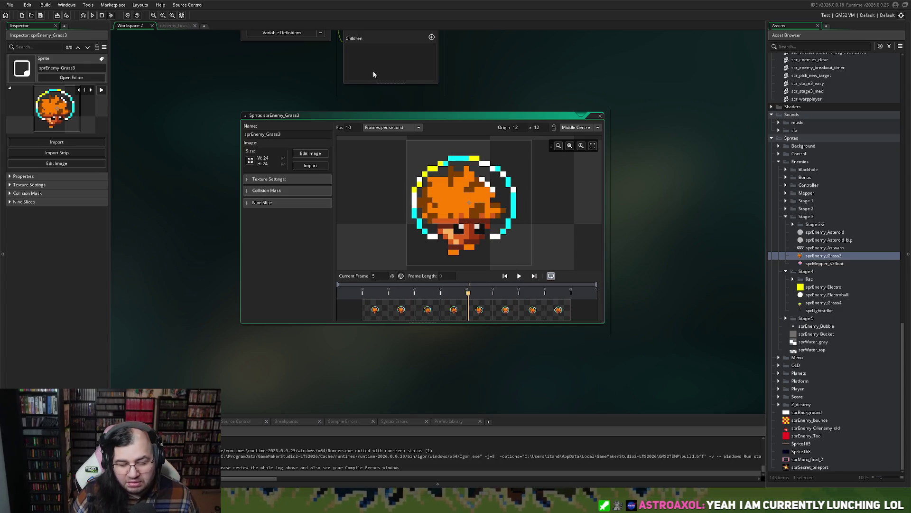
{"action": "scroll", "coordinate": [449, 118], "scroll_direction": "up", "scroll_amount": 5}
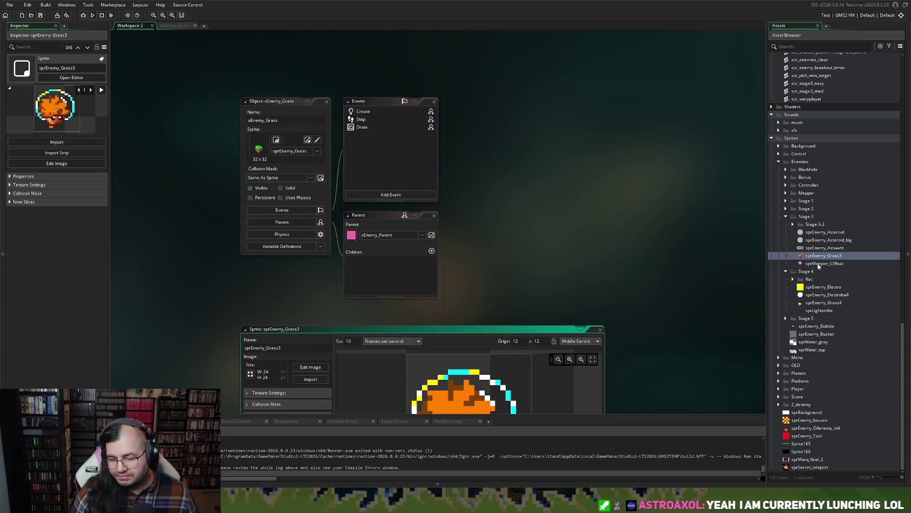
{"action": "double_click", "coordinate": [821, 232]}
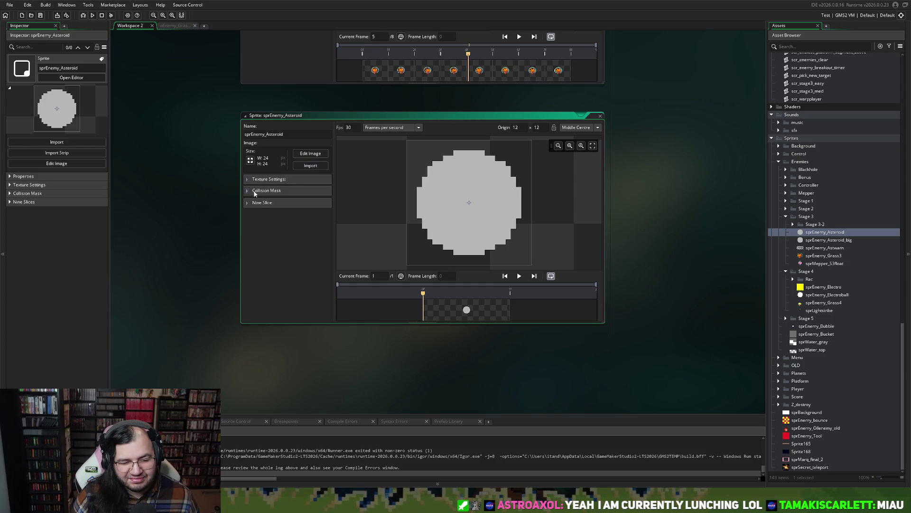
Expand sprEnemy_Asteroid's Collision Mask section to read its manual rectangle bounds.
{"action": "left_click", "coordinate": [246, 191]}
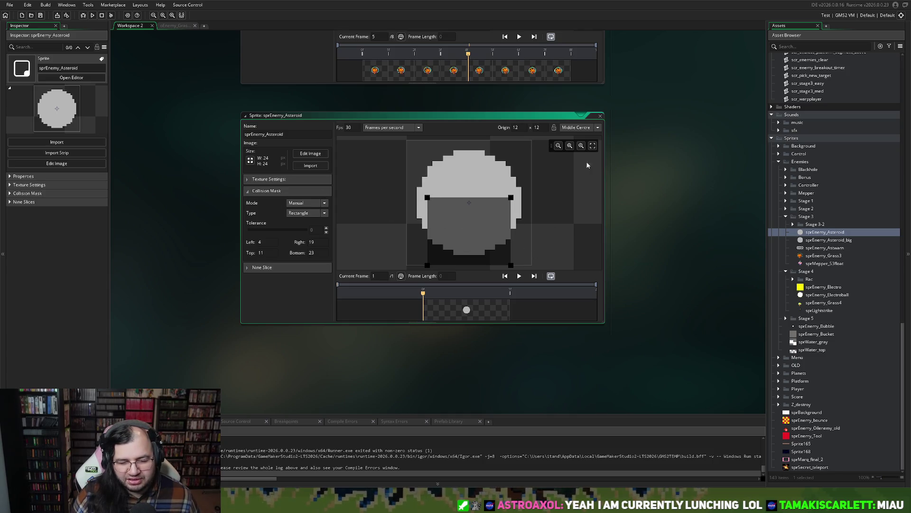
{"action": "scroll", "coordinate": [523, 157], "scroll_direction": "up", "scroll_amount": 3}
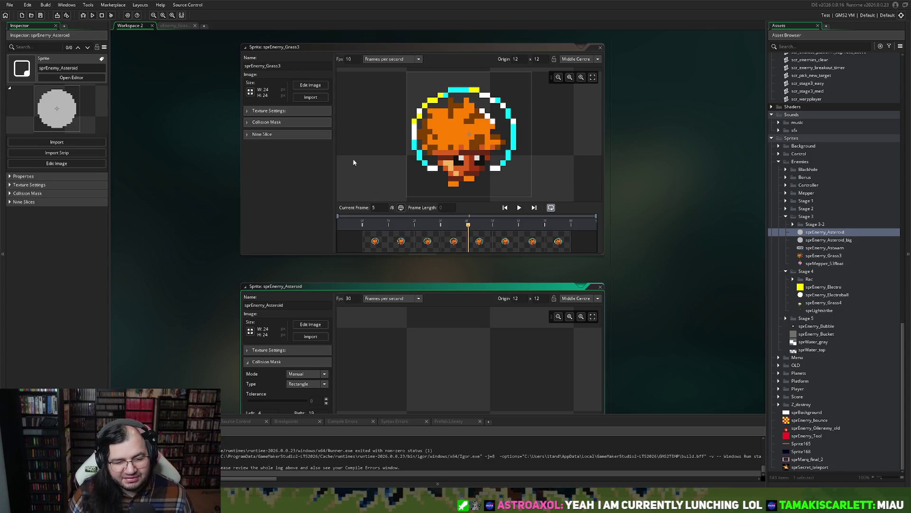
Switch sprEnemy_Grass3's collision mask to Manual and drag the rectangle roughly into place.
{"action": "left_click", "coordinate": [251, 123]}
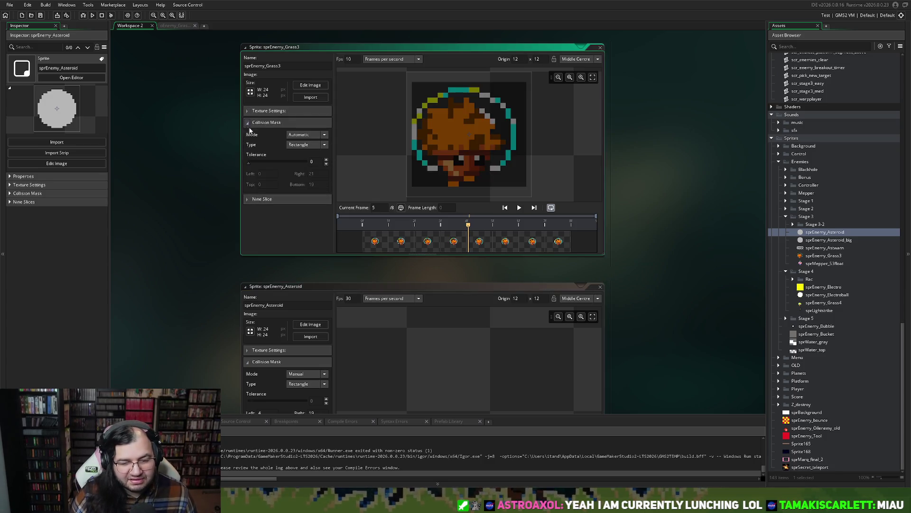
{"action": "left_click", "coordinate": [302, 135]}
{"action": "left_click", "coordinate": [300, 156]}
{"action": "left_click_drag", "start_coordinate": [411, 186], "coordinate": [416, 196]}
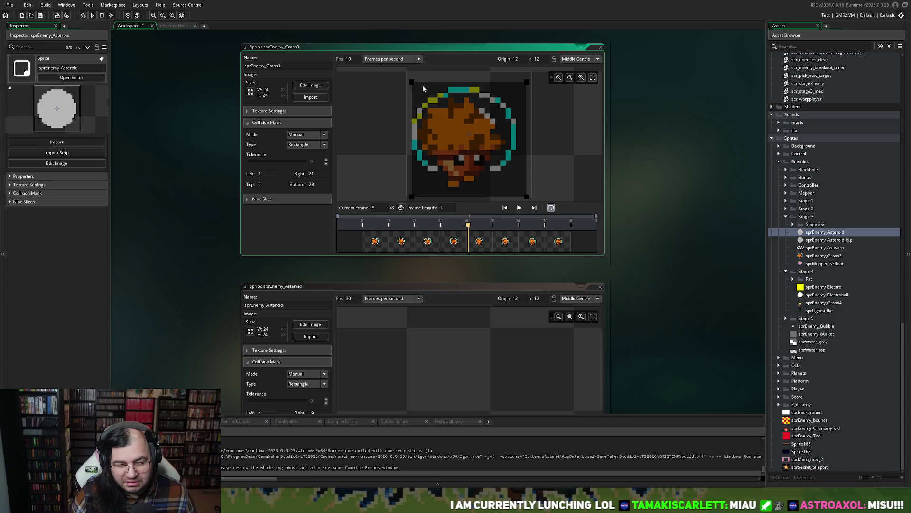
{"action": "mouse_move", "coordinate": [413, 85]}
{"action": "left_mouse_down"}
{"action": "mouse_move", "coordinate": [413, 110]}
{"action": "mouse_move", "coordinate": [434, 111]}
{"action": "mouse_move", "coordinate": [435, 125]}
{"action": "left_mouse_up"}
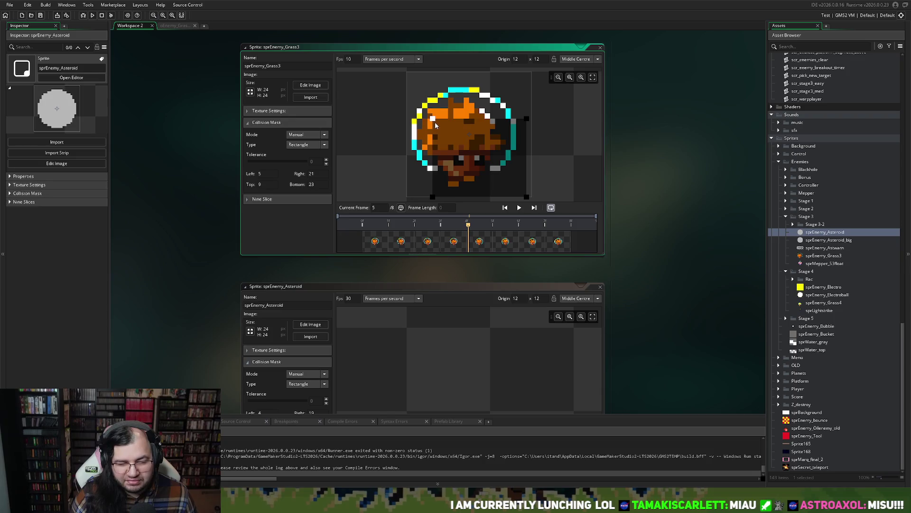
{"action": "scroll", "coordinate": [387, 235], "scroll_direction": "down", "scroll_amount": 5}
{"action": "scroll", "coordinate": [387, 252], "scroll_direction": "up", "scroll_amount": 4}
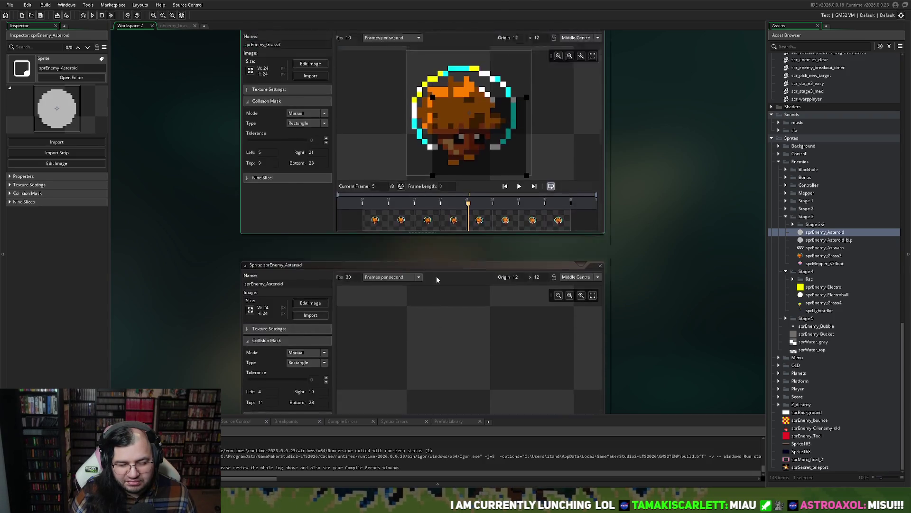
{"action": "scroll", "coordinate": [436, 279], "scroll_direction": "down", "scroll_amount": 2}
{"action": "left_click", "coordinate": [446, 289]}
{"action": "scroll", "coordinate": [443, 282], "scroll_direction": "down", "scroll_amount": 1}
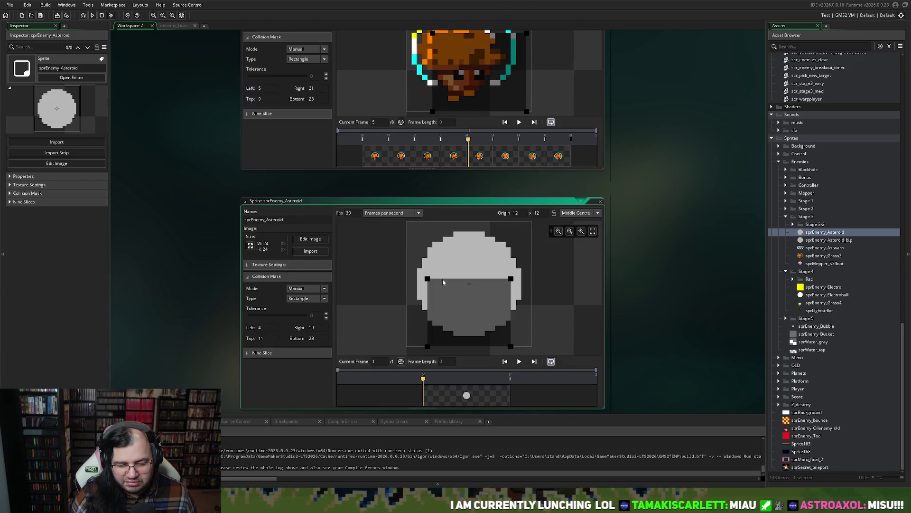
Enter mask bounds Left 4, Top 11, Right 19, Bottom 23, then close both sprite editors.
{"action": "left_click", "coordinate": [259, 88]}
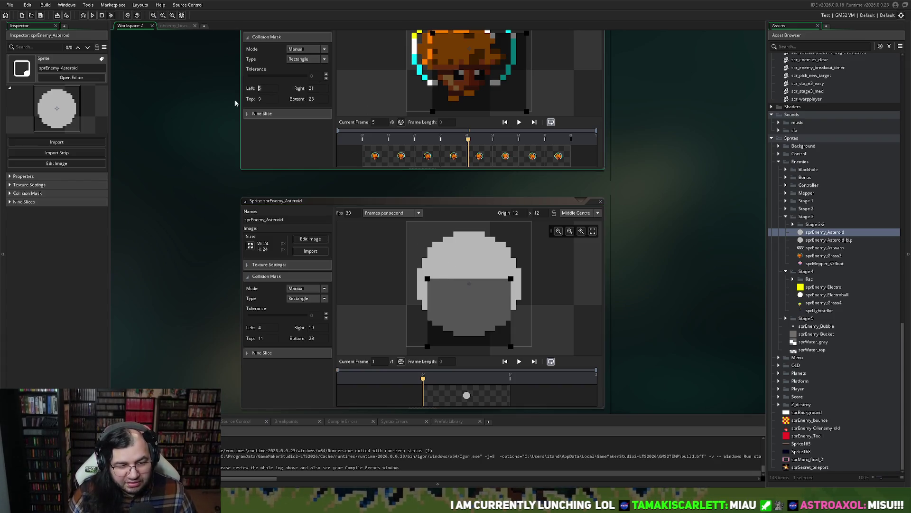
{"action": "type", "text": "4"}
{"action": "key", "text": "Tab"}
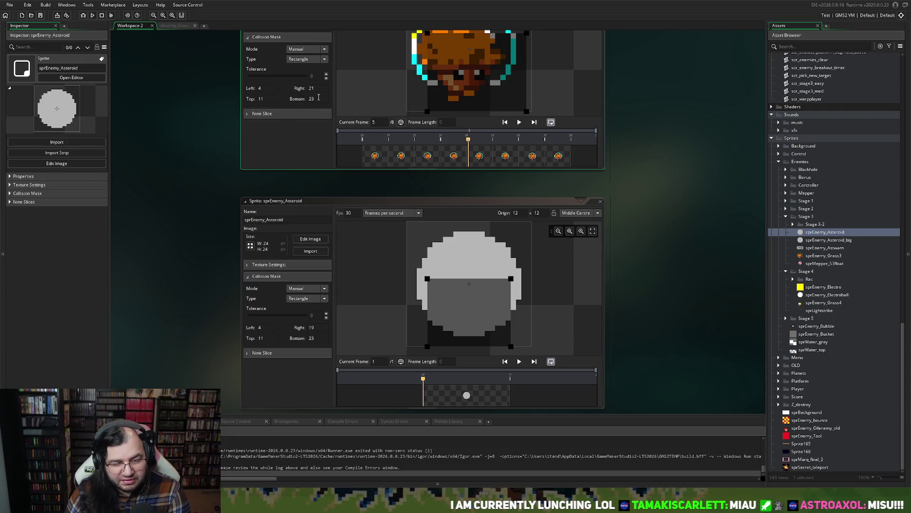
{"action": "key", "text": "Tab"}
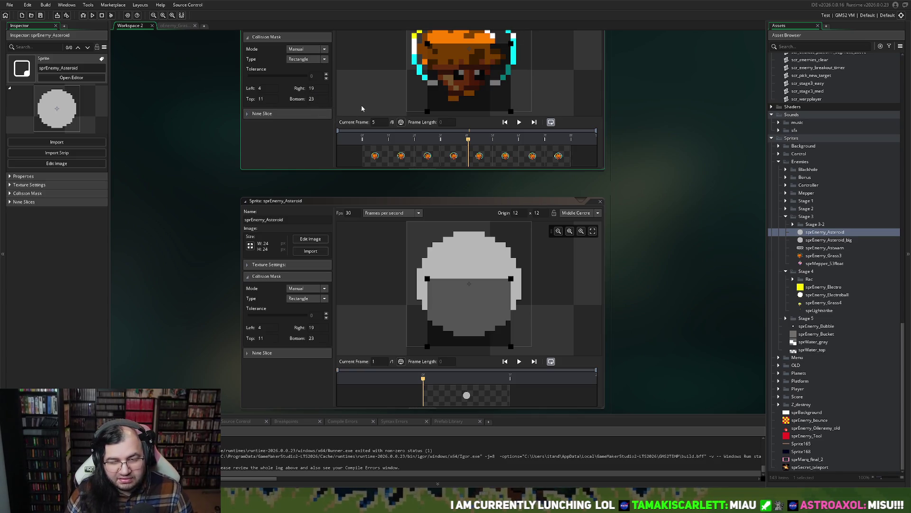
{"action": "scroll", "coordinate": [404, 124], "scroll_direction": "up", "scroll_amount": 2}
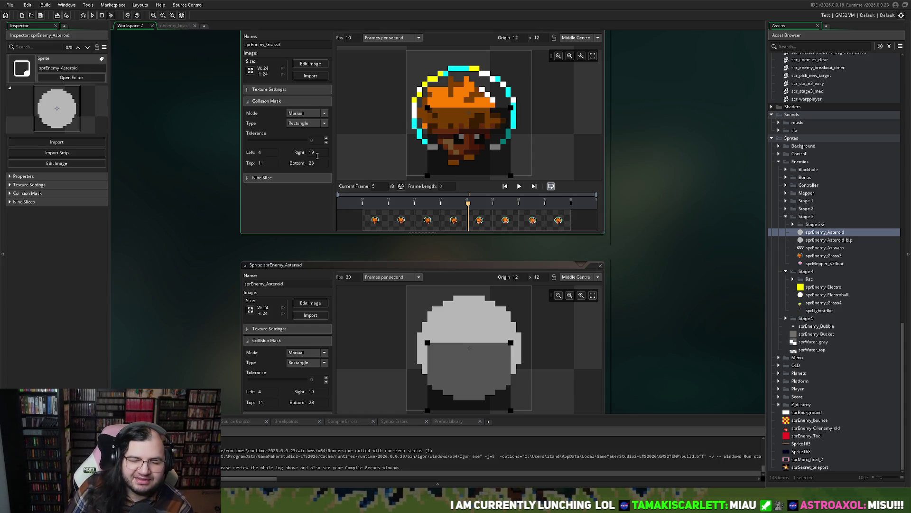
{"action": "scroll", "coordinate": [441, 144], "scroll_direction": "down", "scroll_amount": 2}
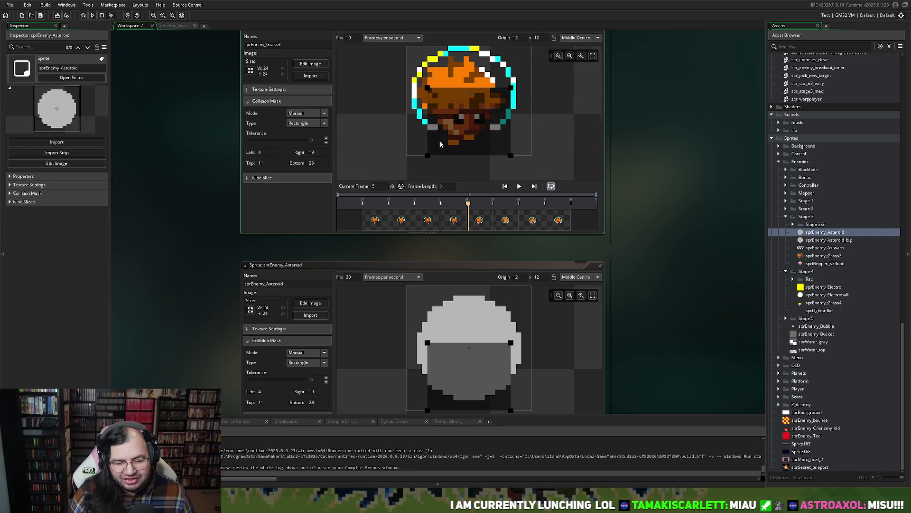
{"action": "scroll", "coordinate": [321, 144], "scroll_direction": "up", "scroll_amount": 2}
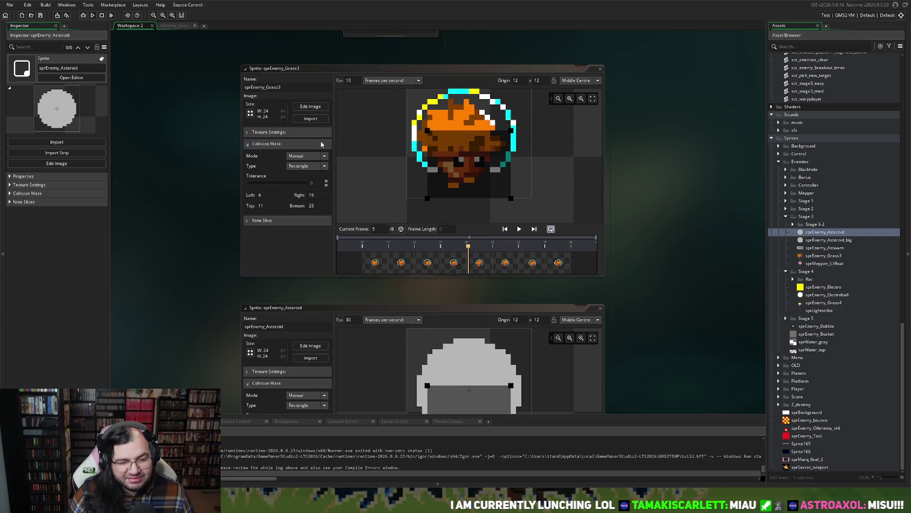
{"action": "left_click", "coordinate": [601, 69]}
{"action": "left_click", "coordinate": [600, 308]}
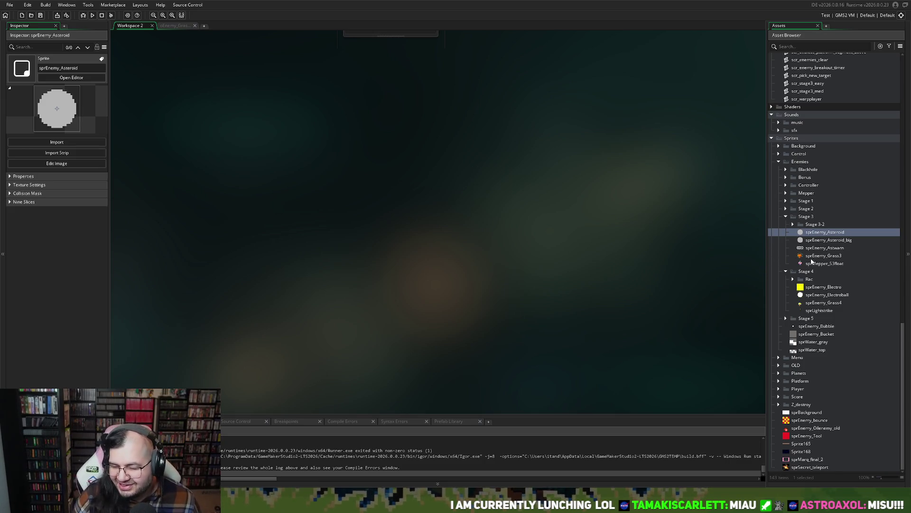
Play sprEnemy_Grass3's animation, collapse its editor, and scroll to the oEnemy_Grass object.
{"action": "double_click", "coordinate": [796, 257]}
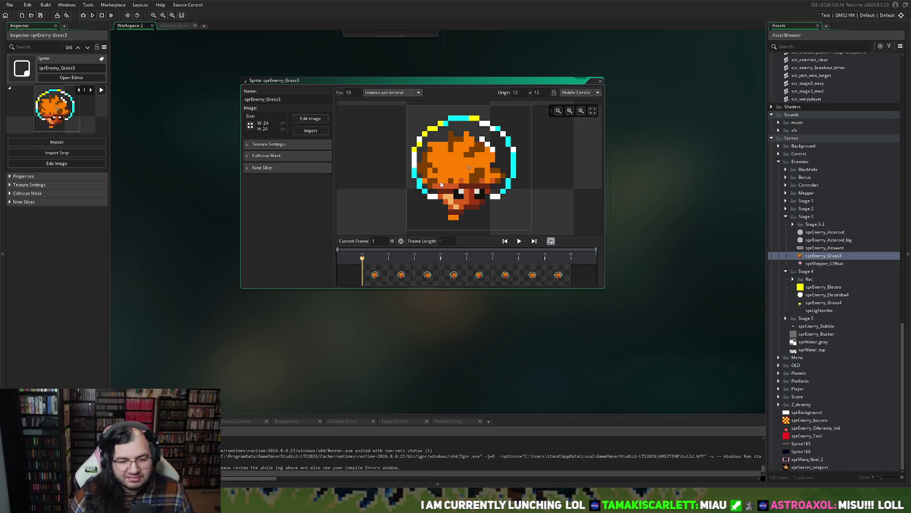
{"action": "left_click", "coordinate": [519, 241]}
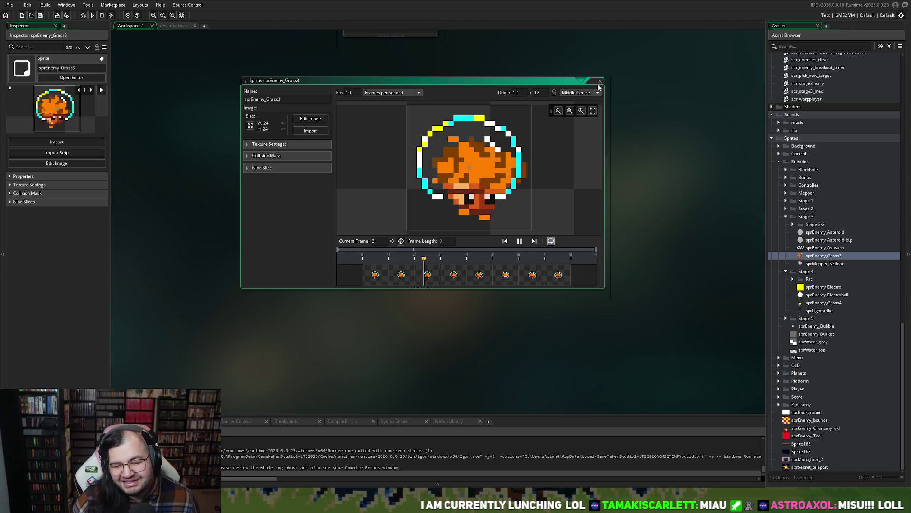
{"action": "double_click", "coordinate": [570, 80]}
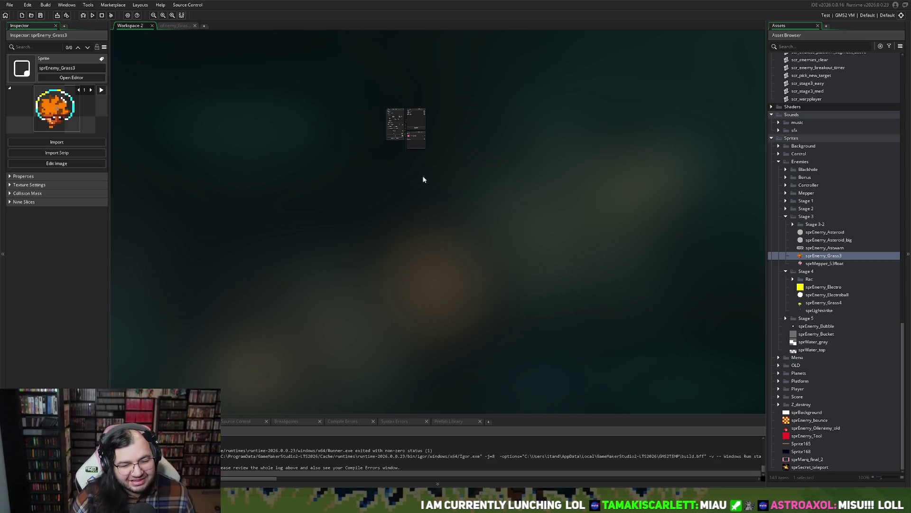
{"action": "scroll", "coordinate": [424, 178], "scroll_direction": "up", "scroll_amount": 2}
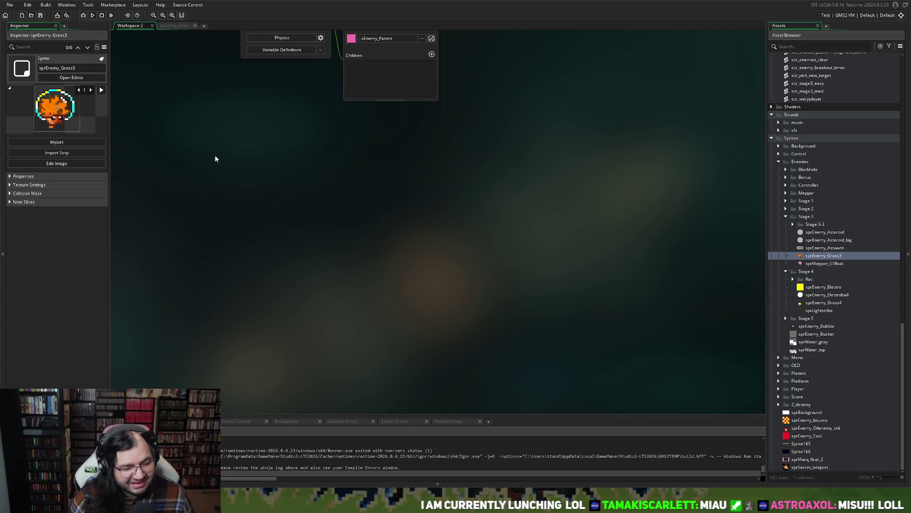
{"action": "scroll", "coordinate": [215, 159], "scroll_direction": "up", "scroll_amount": 5}
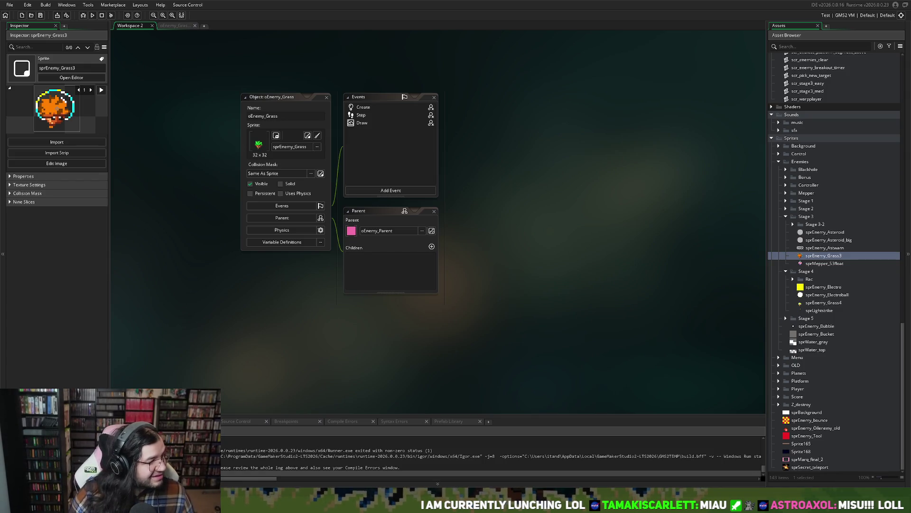
In oEnemy_Grass's Step event, reword the line 44 comment to 'Stage 4 Turn into Electro'.
{"action": "double_click", "coordinate": [361, 115]}
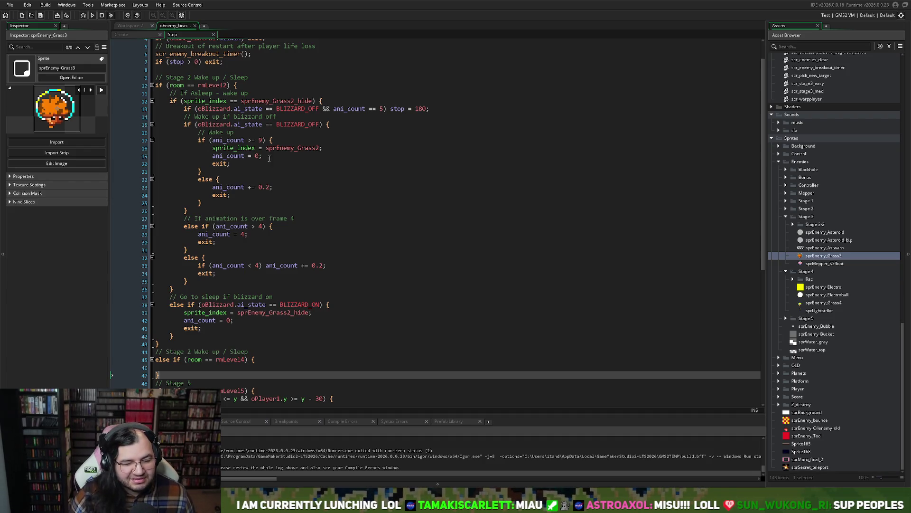
{"action": "scroll", "coordinate": [268, 158], "scroll_direction": "down", "scroll_amount": 2}
{"action": "left_click", "coordinate": [313, 183]}
{"action": "scroll", "coordinate": [313, 185], "scroll_direction": "down", "scroll_amount": 1}
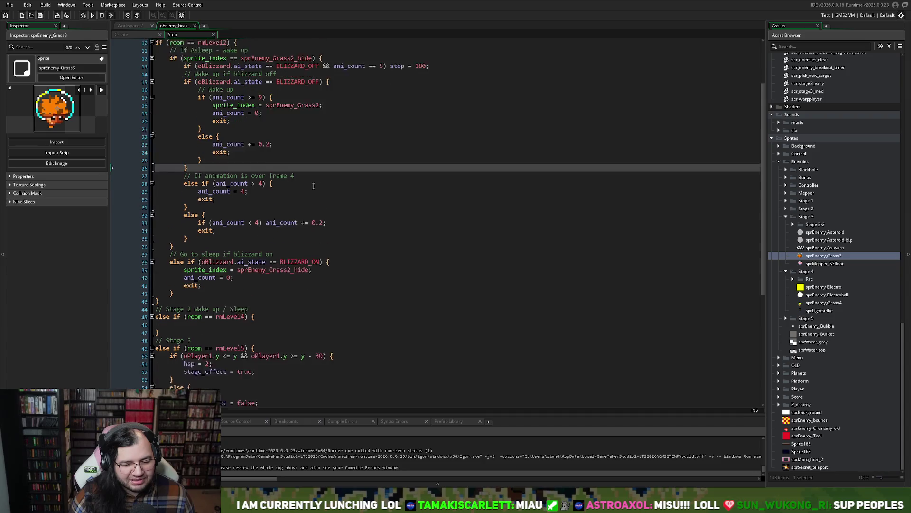
{"action": "scroll", "coordinate": [313, 186], "scroll_direction": "down", "scroll_amount": 1}
{"action": "scroll", "coordinate": [254, 236], "scroll_direction": "down", "scroll_amount": 1}
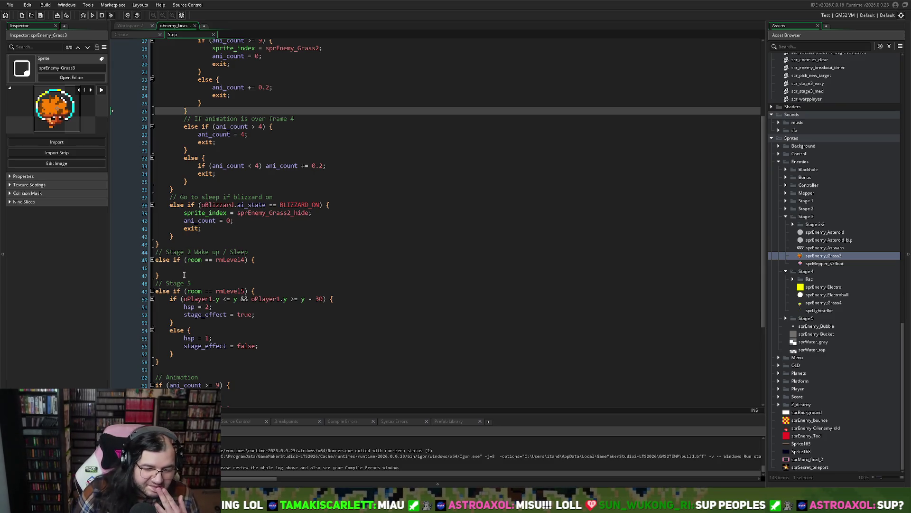
{"action": "left_click", "coordinate": [190, 252]}
{"action": "key", "text": "BackSpace"}
{"action": "type", "text": "3"}
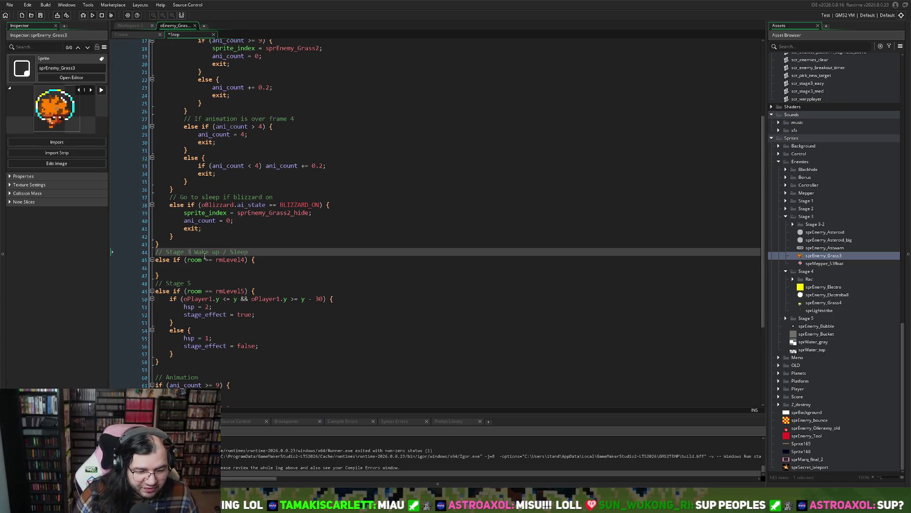
{"action": "type", "text": "4"}
{"action": "left_click_drag", "start_coordinate": [191, 252], "coordinate": [188, 252]}
{"action": "key", "text": "BackSpace"}
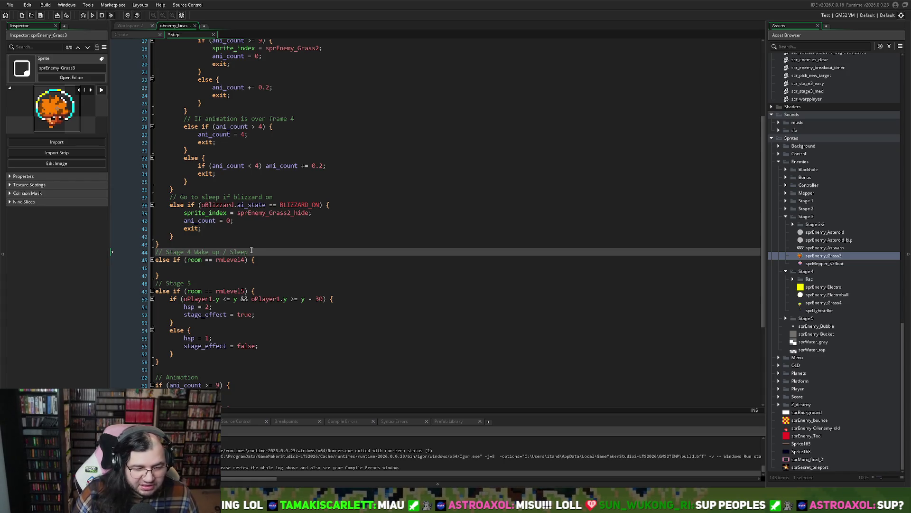
{"action": "left_click_drag", "start_coordinate": [248, 252], "coordinate": [195, 251]}
{"action": "type", "text": "Turn into Electro"}
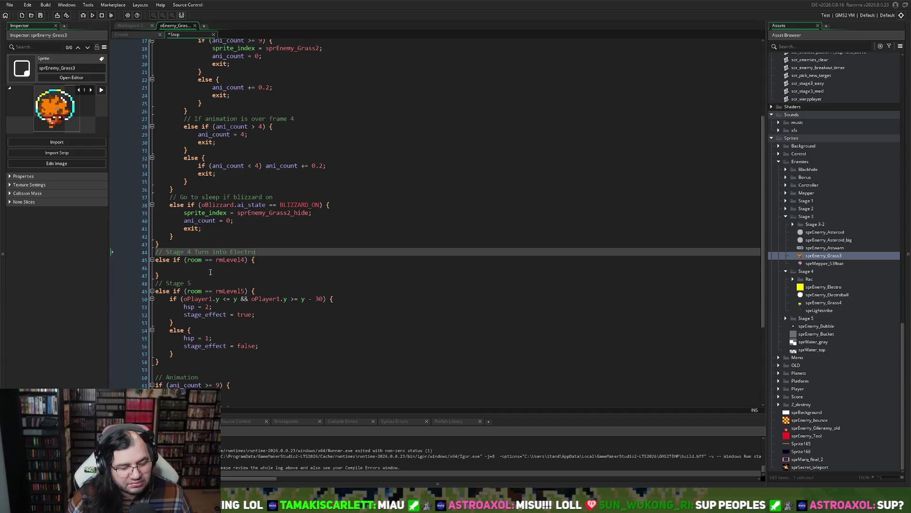
Cut the empty Stage 4 rmLevel4 block out of the code and remove the blank line.
{"action": "left_click", "coordinate": [168, 267]}
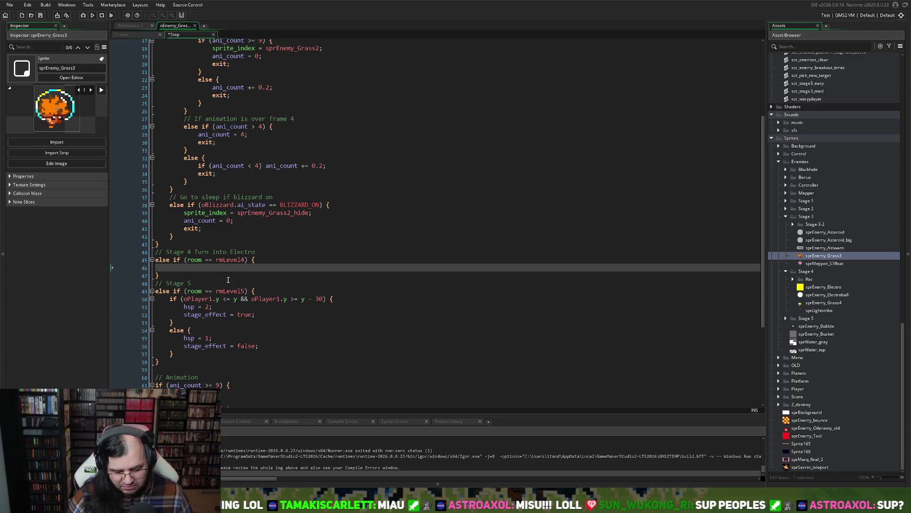
{"action": "type", "text": "if"}
{"action": "key", "text": "BackSpace"}
{"action": "key", "text": "BackSpace"}
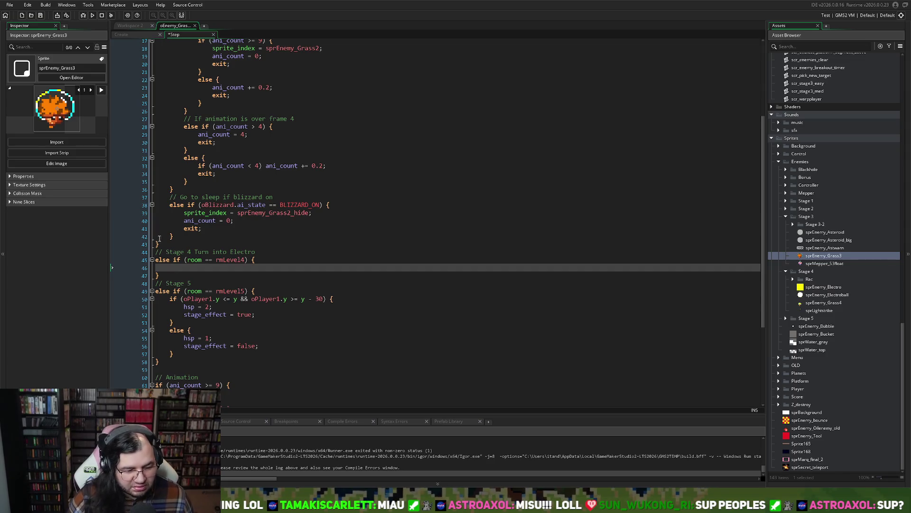
{"action": "left_click_drag", "start_coordinate": [160, 276], "coordinate": [150, 250]}
{"action": "key", "text": "BackSpace"}
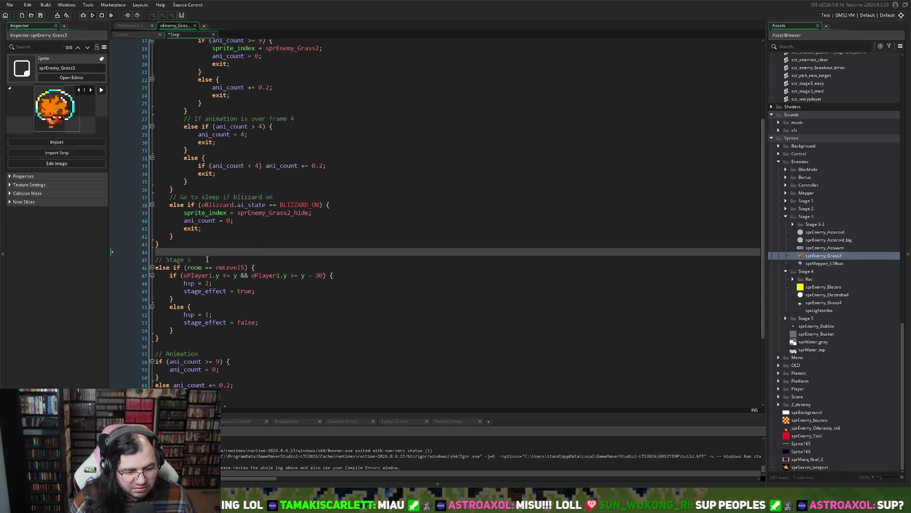
{"action": "key", "text": "BackSpace"}
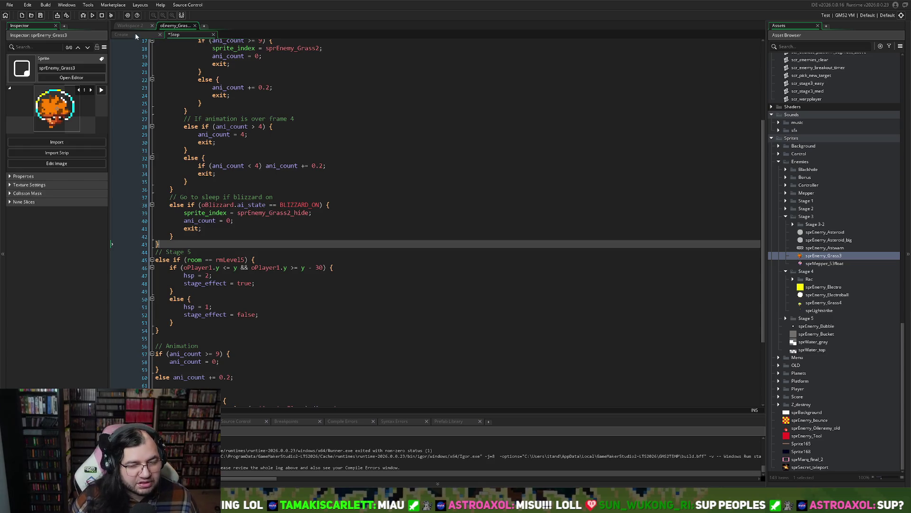
Add a Collision event with oEnemy_Grass via Collision > Objects > Enemies > Parent.
{"action": "left_click", "coordinate": [130, 26]}
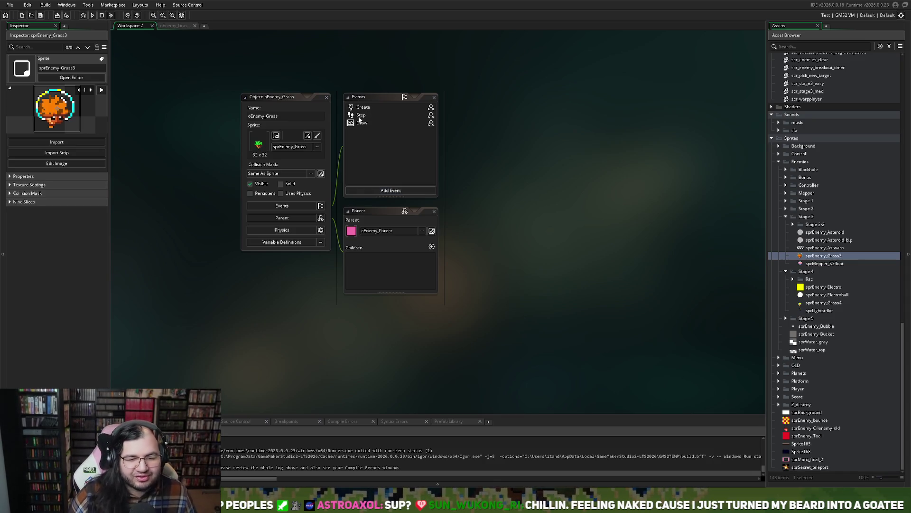
{"action": "left_click", "coordinate": [360, 118]}
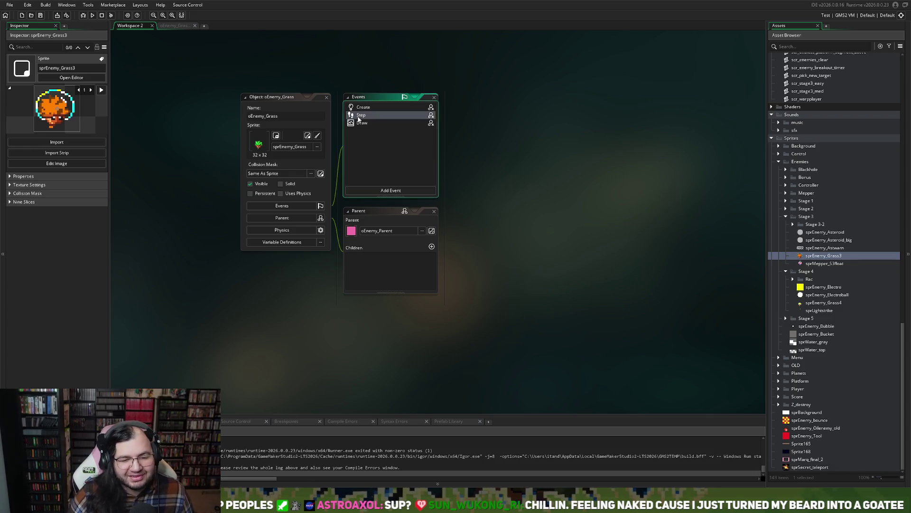
{"action": "left_click", "coordinate": [373, 190]}
{"action": "mouse_move", "coordinate": [398, 263]}
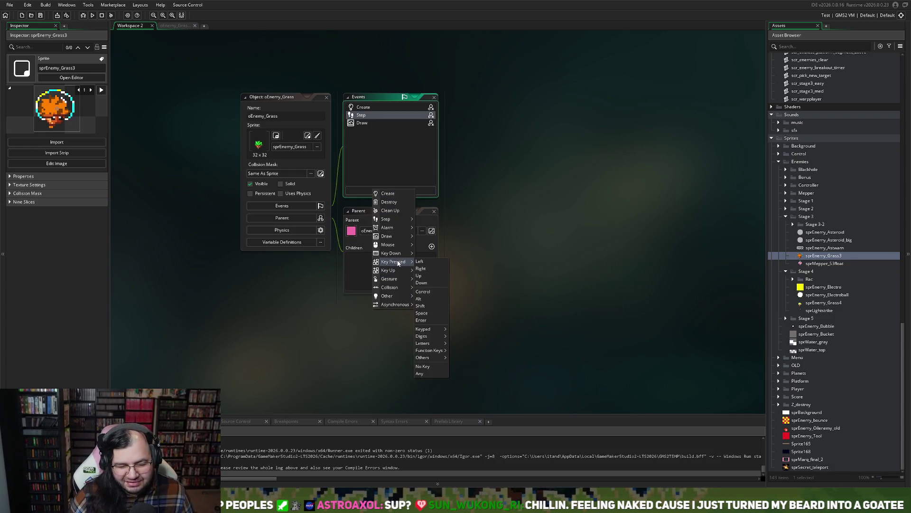
{"action": "mouse_move", "coordinate": [406, 287]}
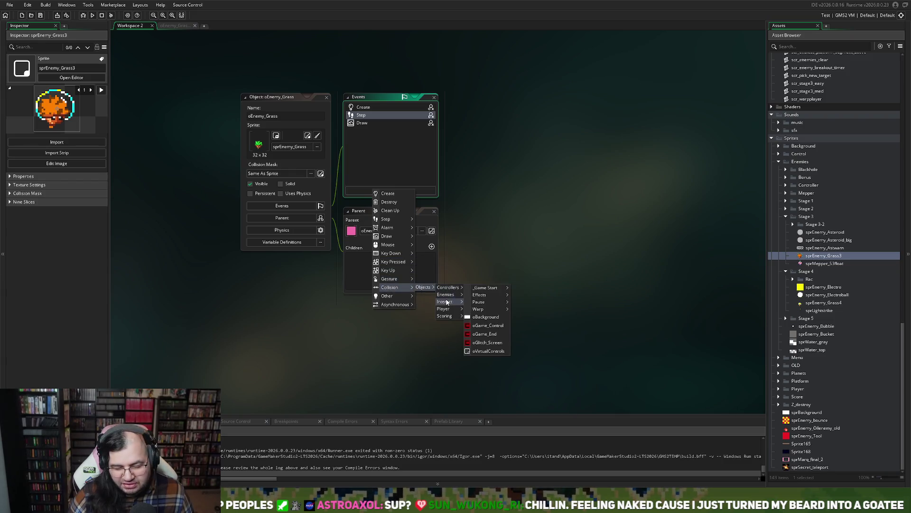
{"action": "mouse_move", "coordinate": [472, 309]}
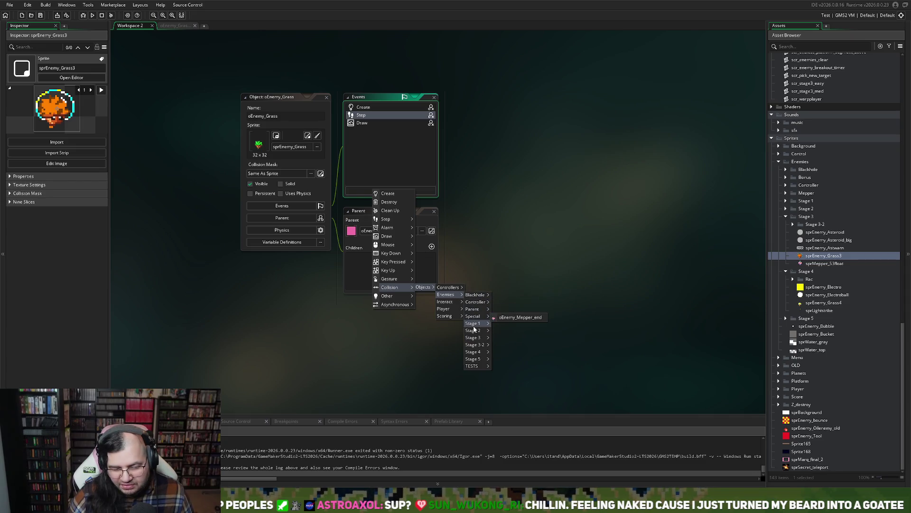
{"action": "left_click", "coordinate": [513, 341]}
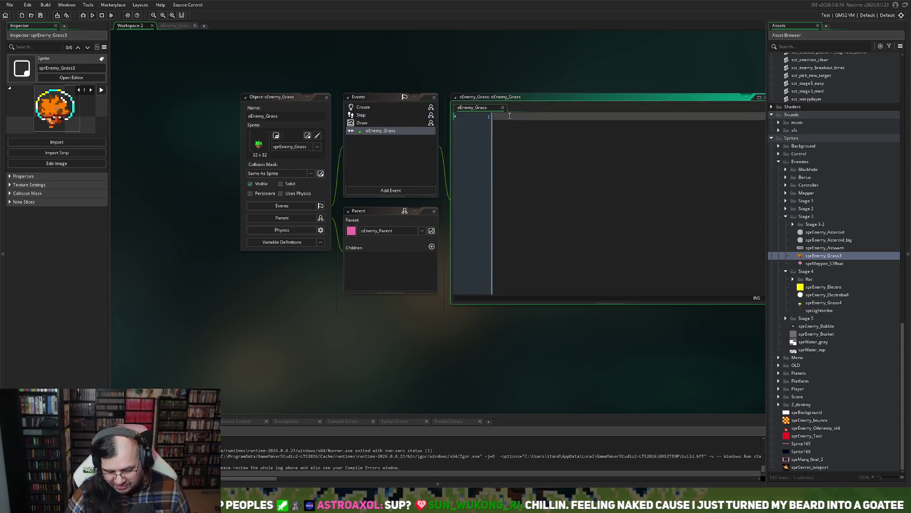
Paste the Stage 4 block into the collision code, change 'else if' to 'if', and add instance_destroy.
{"action": "type", "text": "// Stage 4 Turn into Electro else if (room == rmLevel4) {  }"}
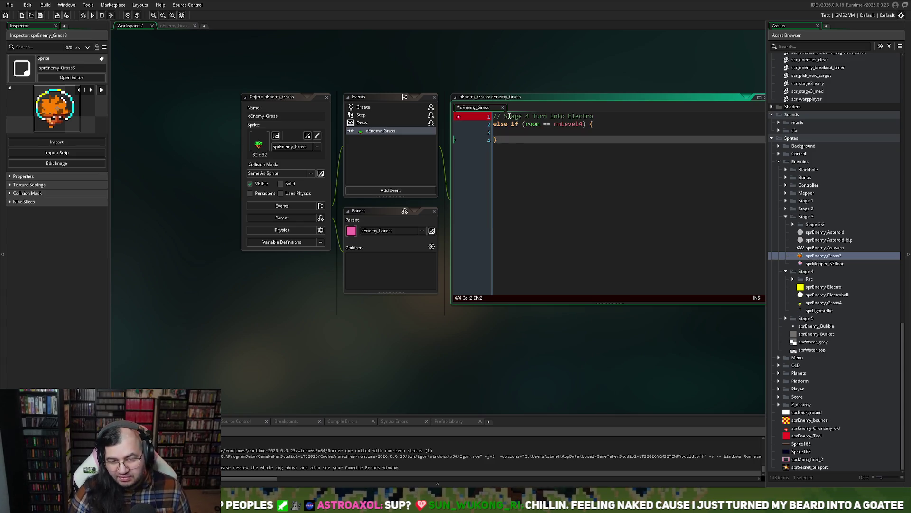
{"action": "left_click", "coordinate": [515, 124]}
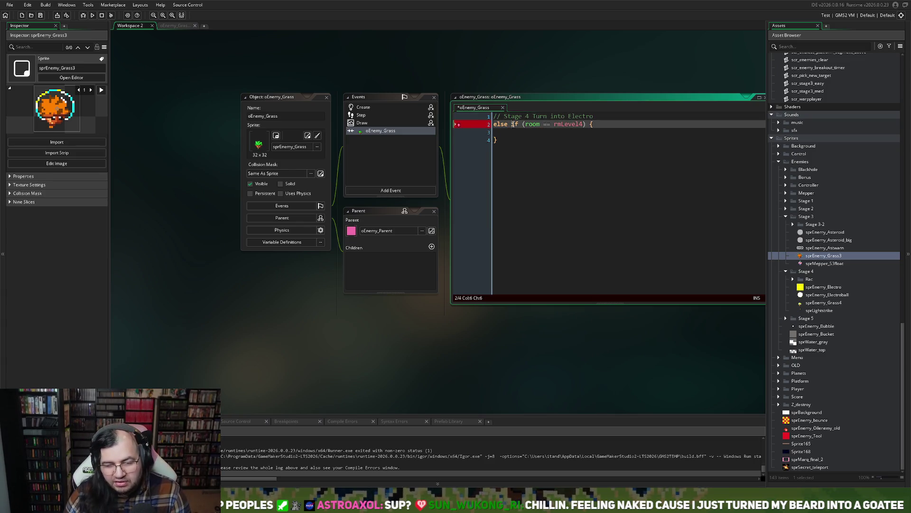
{"action": "key", "text": "BackSpace"}
{"action": "key", "text": "BackSpace"}
{"action": "key", "text": "BackSpace"}
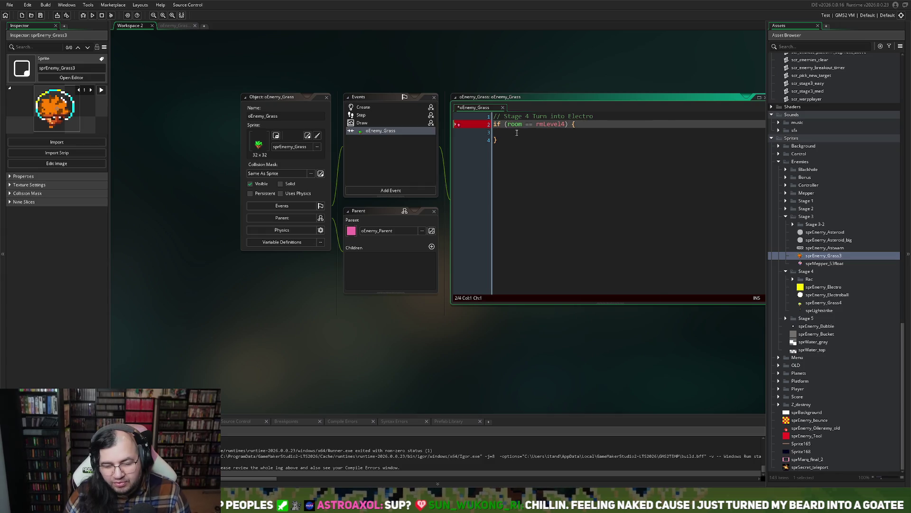
{"action": "left_click", "coordinate": [503, 132]}
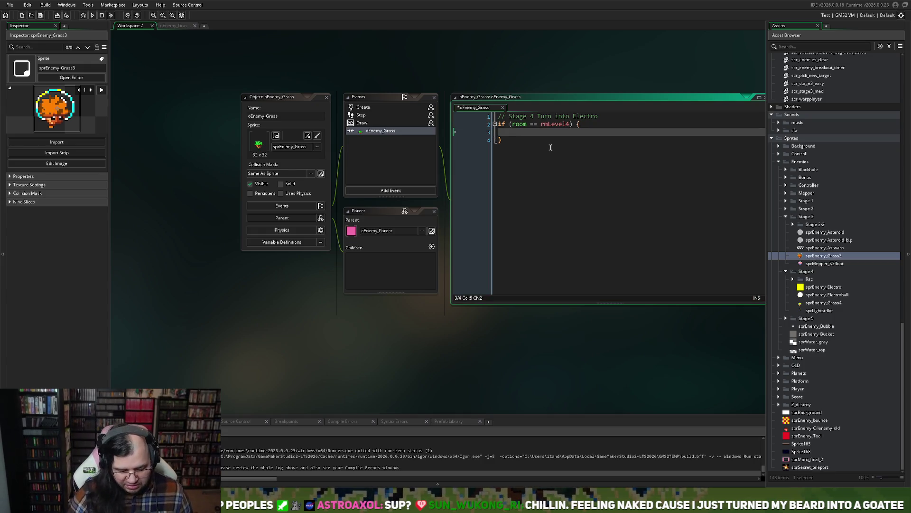
{"action": "key", "text": "ctrl+space"}
{"action": "key", "text": "Escape"}
{"action": "type", "text": "instance_destroy"}
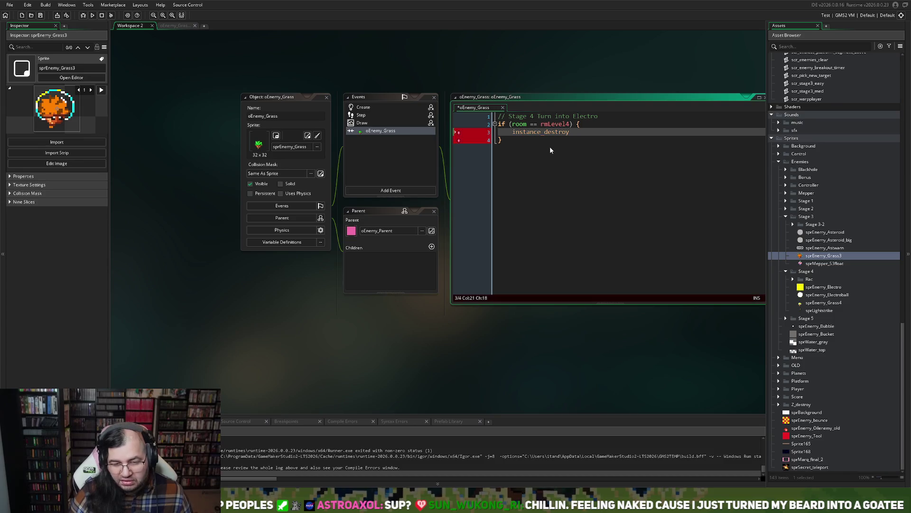
{"action": "left_click", "coordinate": [512, 132]}
{"action": "key", "text": "BackSpace"}
{"action": "key", "text": "BackSpace"}
{"action": "key", "text": "Tab"}
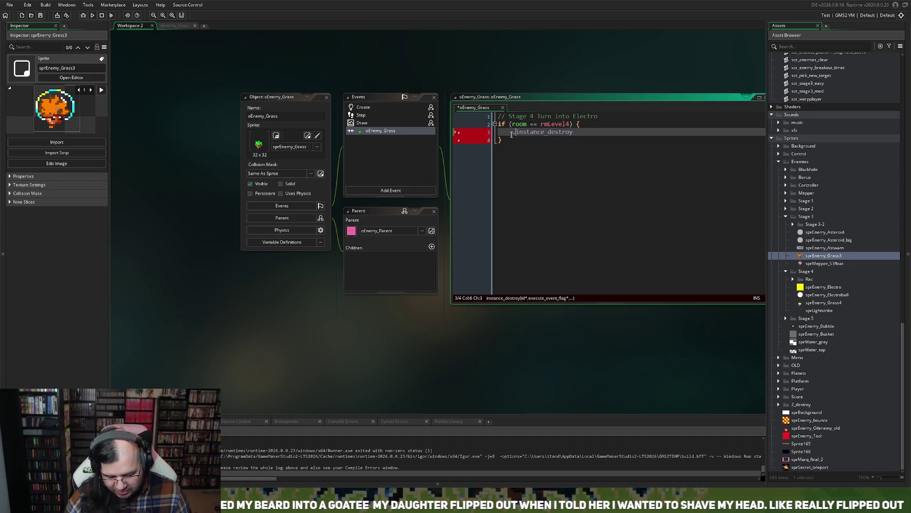
Remove the instance_destroy line, leaving the if (room == rmLevel4) block empty.
{"action": "key", "text": "Insert"}
{"action": "type", "text": "//"}
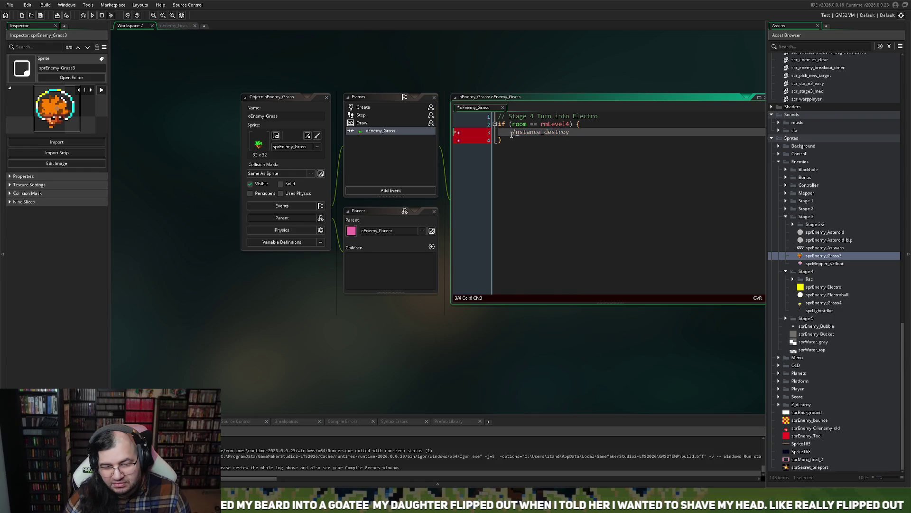
{"action": "key", "text": "Insert"}
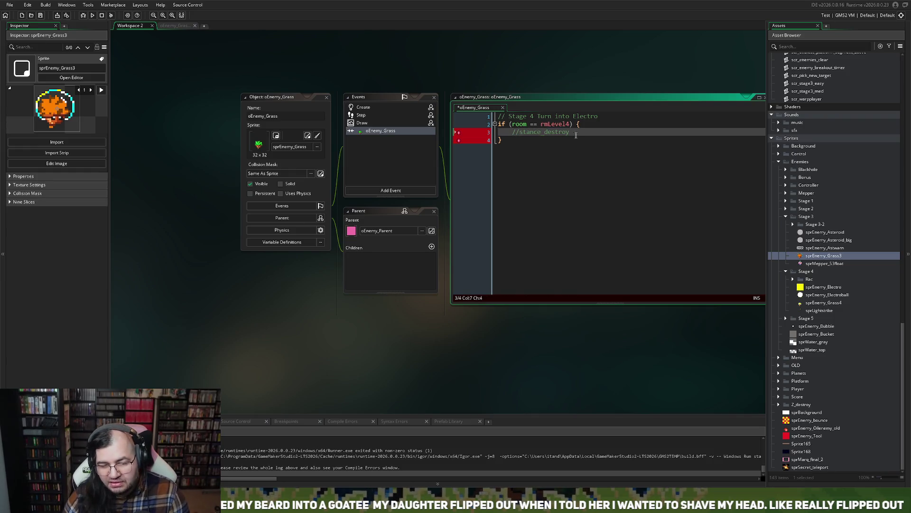
{"action": "left_click_drag", "start_coordinate": [576, 133], "coordinate": [484, 133]}
{"action": "key", "text": "BackSpace"}
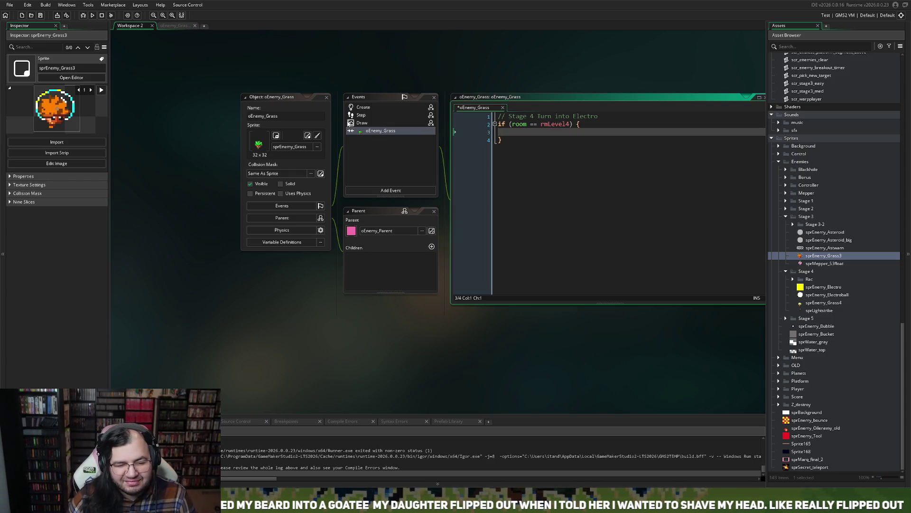
{"action": "left_click", "coordinate": [359, 122]}
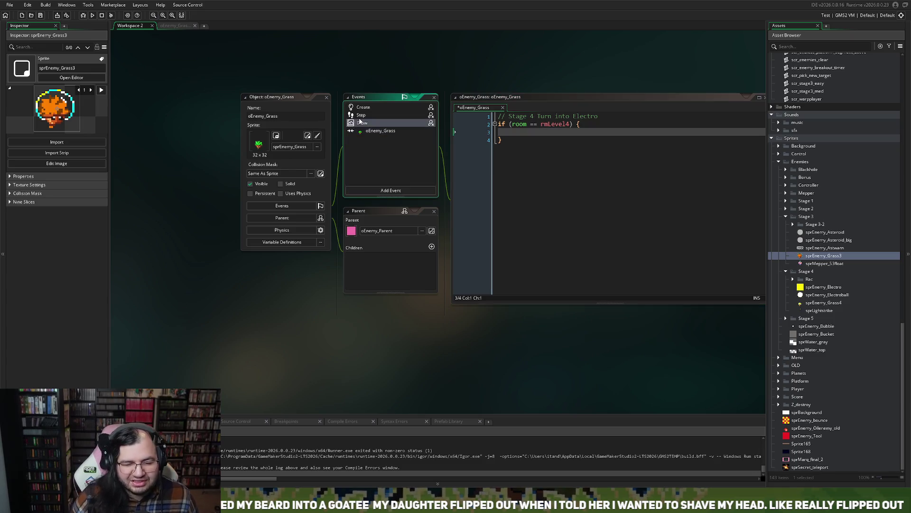
{"action": "double_click", "coordinate": [360, 118]}
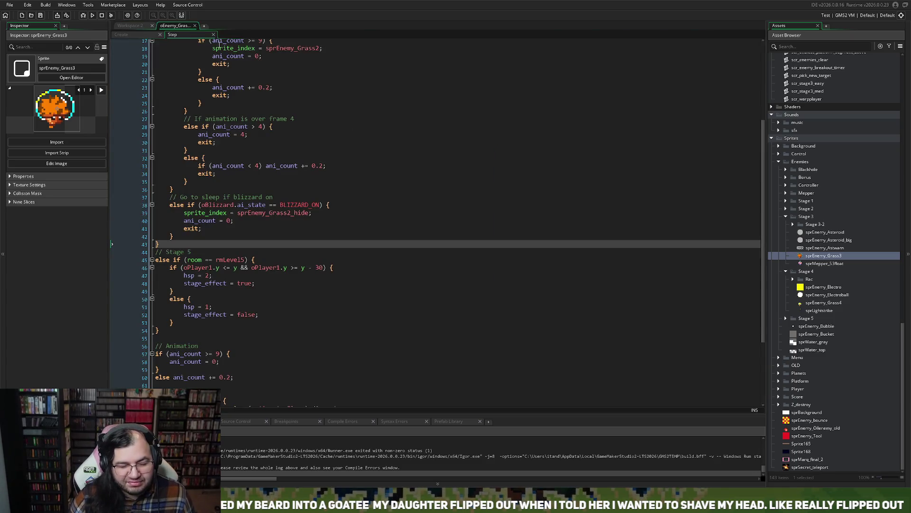
{"action": "left_click", "coordinate": [195, 26]}
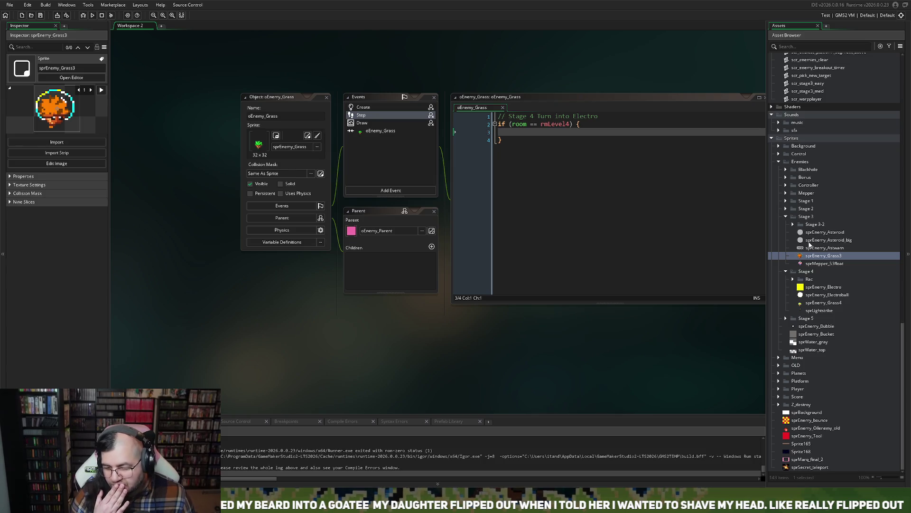
{"action": "double_click", "coordinate": [824, 303]}
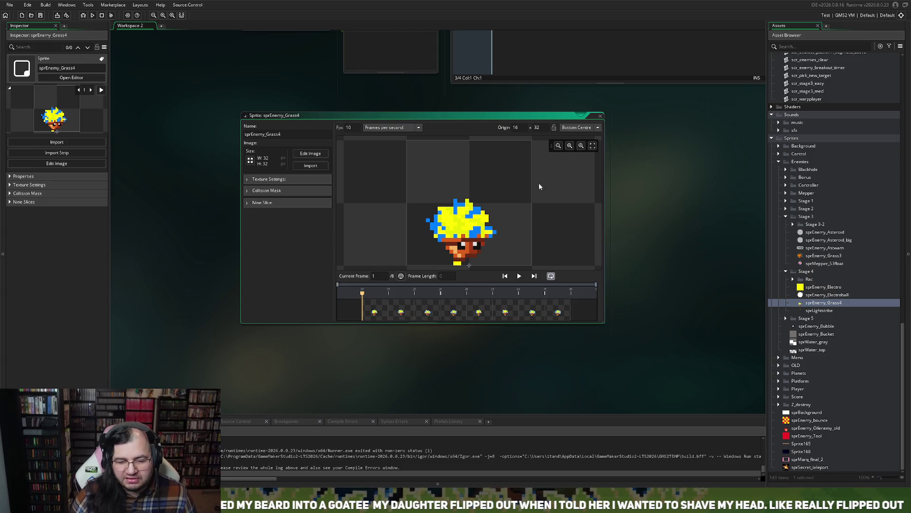
Duplicate sprEnemy_Grass4 as sprEnemy_Grass4_1 and review its frames in the image editor.
{"action": "right_click", "coordinate": [813, 308]}
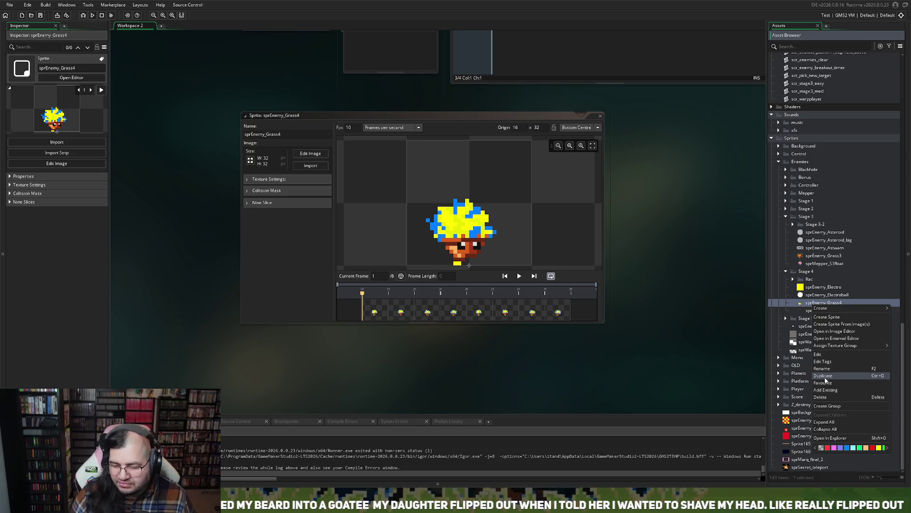
{"action": "left_click", "coordinate": [824, 376]}
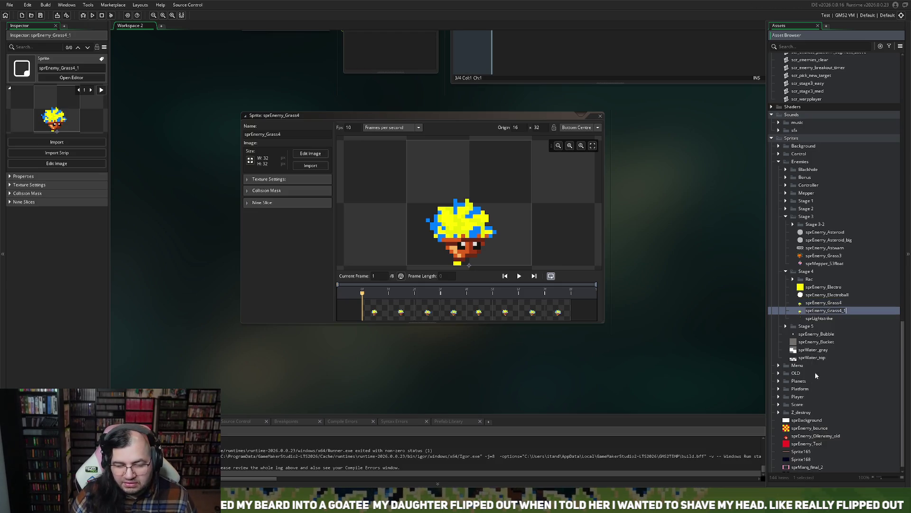
{"action": "left_click", "coordinate": [304, 153]}
{"action": "left_click", "coordinate": [226, 52]}
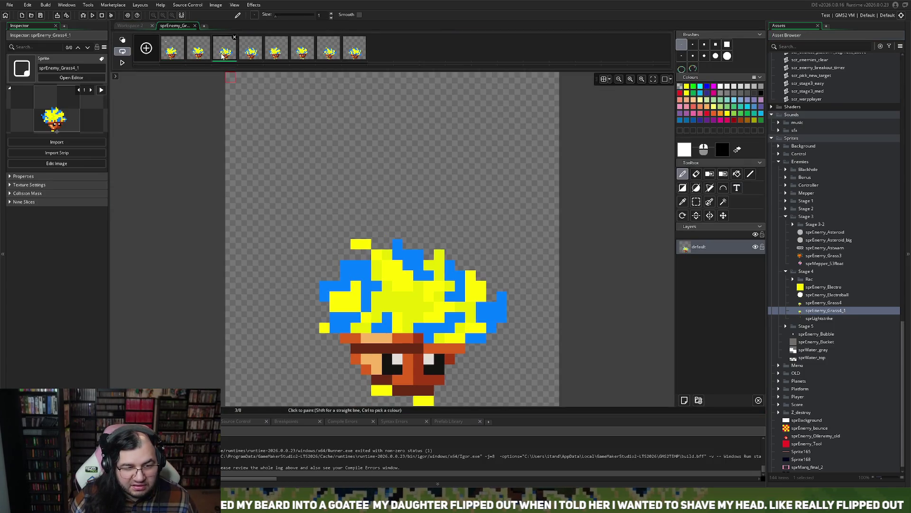
{"action": "left_click", "coordinate": [246, 53]}
{"action": "left_click", "coordinate": [302, 52]}
{"action": "left_click", "coordinate": [252, 57]}
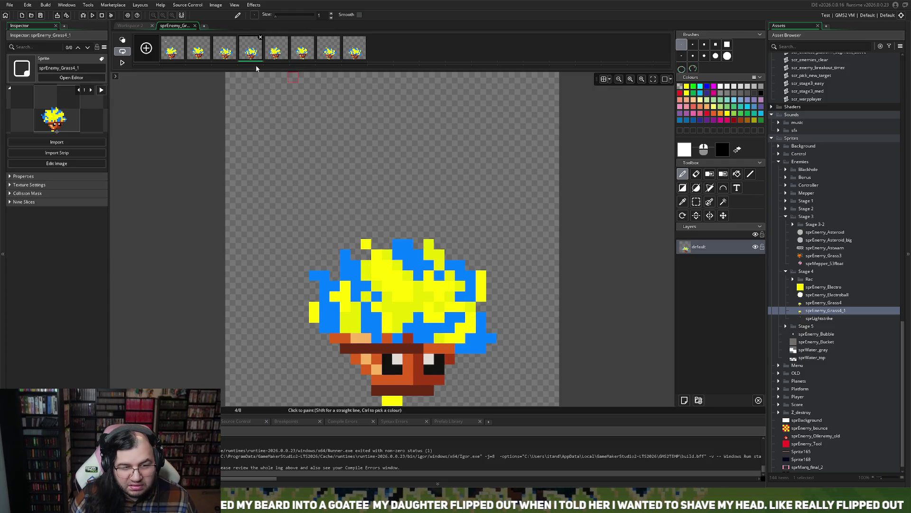
{"action": "left_click", "coordinate": [201, 59]}
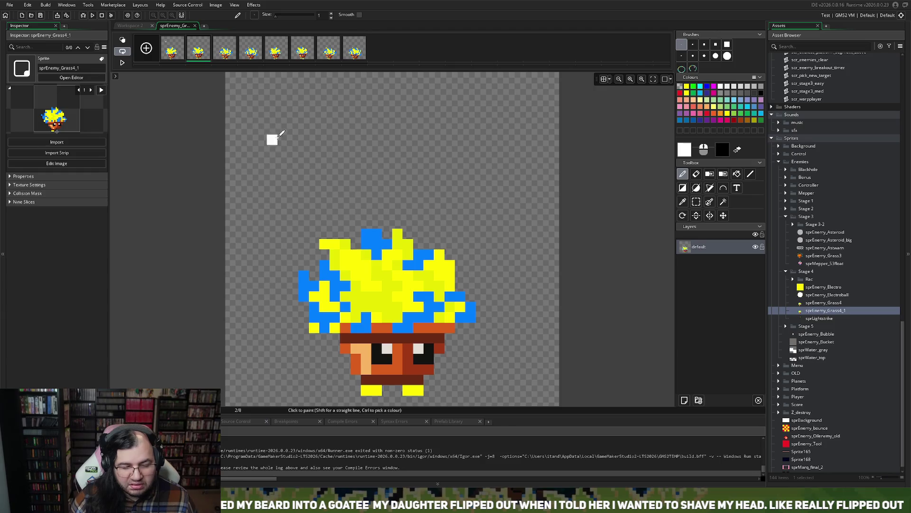
{"action": "left_click", "coordinate": [177, 56]}
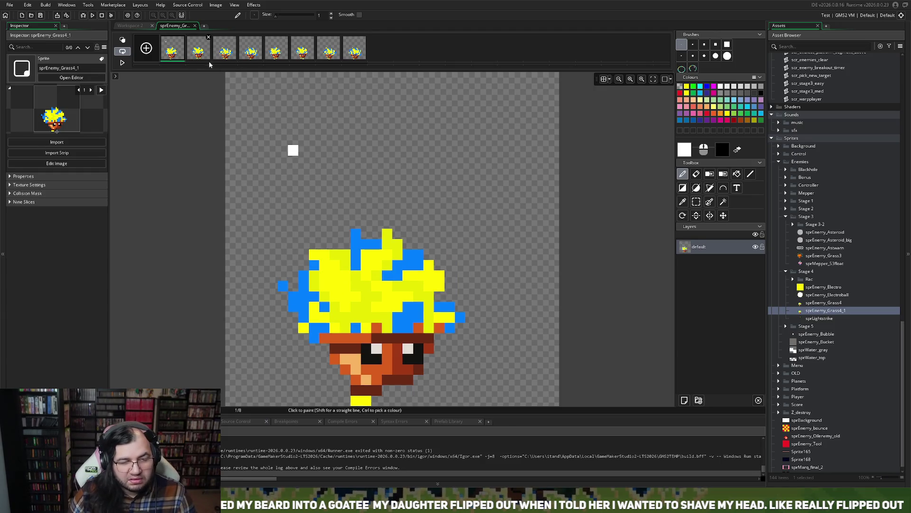
Delete the extra animation frames so only one frame remains.
{"action": "left_click", "coordinate": [208, 37]}
{"action": "key", "text": "Return"}
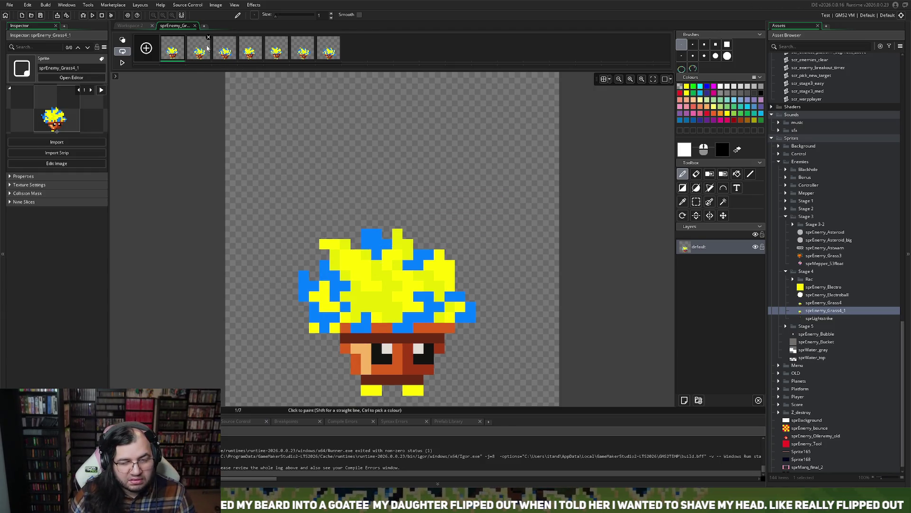
{"action": "left_click", "coordinate": [208, 48]}
{"action": "left_click", "coordinate": [209, 37]}
{"action": "key", "text": "Return"}
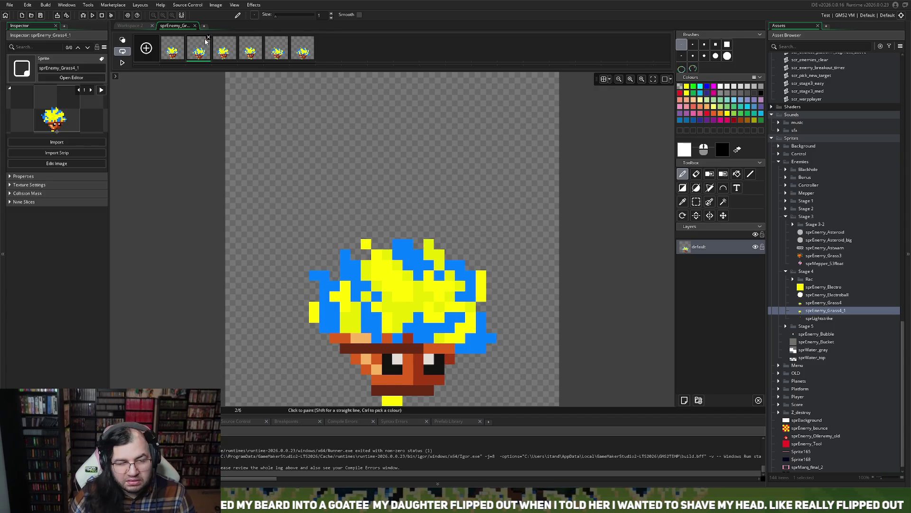
{"action": "left_click", "coordinate": [208, 37]}
{"action": "key", "text": "Return"}
{"action": "left_click", "coordinate": [208, 37]}
{"action": "key", "text": "Return"}
{"action": "left_click", "coordinate": [209, 37]}
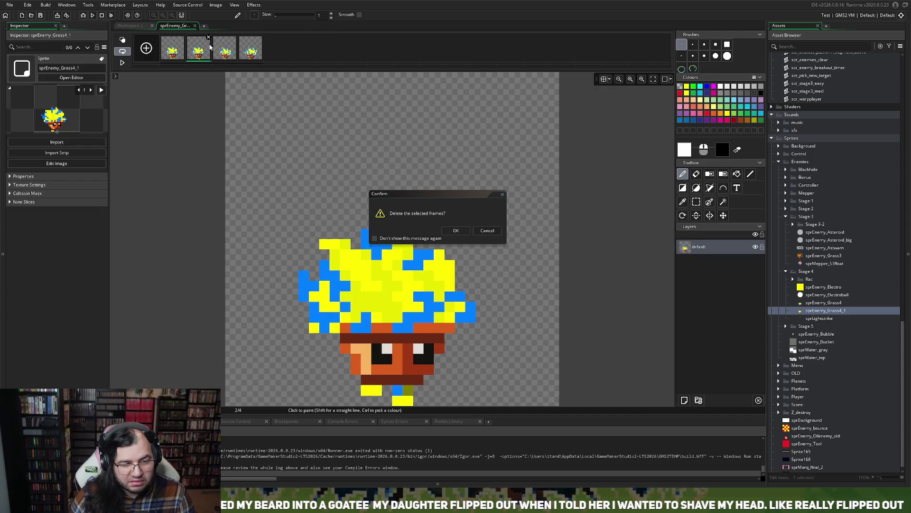
{"action": "key", "text": "Return"}
{"action": "left_click", "coordinate": [208, 37]}
{"action": "key", "text": "Return"}
{"action": "left_click", "coordinate": [208, 37]}
{"action": "key", "text": "Return"}
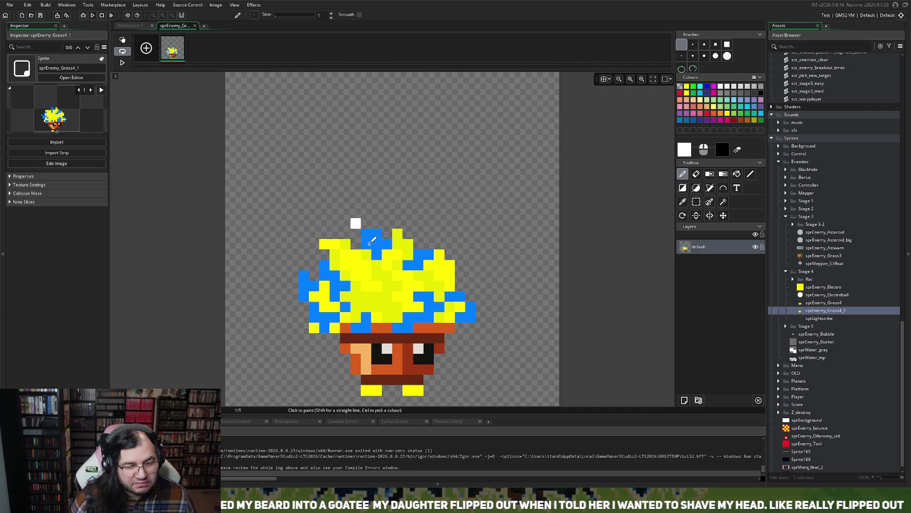
Rectangle-select the whole grass creature and shift it down one pixel.
{"action": "left_click", "coordinate": [696, 201]}
{"action": "mouse_move", "coordinate": [277, 208]}
{"action": "left_mouse_down"}
{"action": "mouse_move", "coordinate": [361, 263]}
{"action": "mouse_move", "coordinate": [482, 394]}
{"action": "left_mouse_up"}
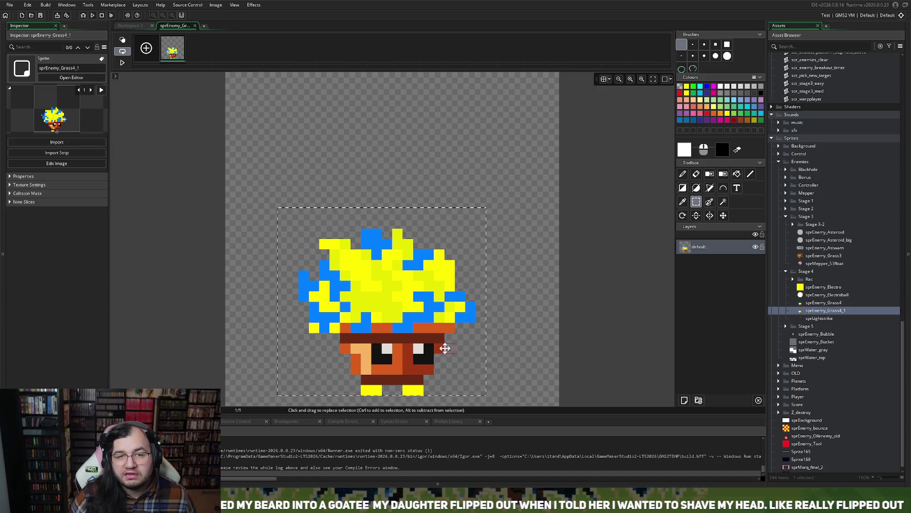
{"action": "key", "text": "Down"}
{"action": "left_click", "coordinate": [338, 182]}
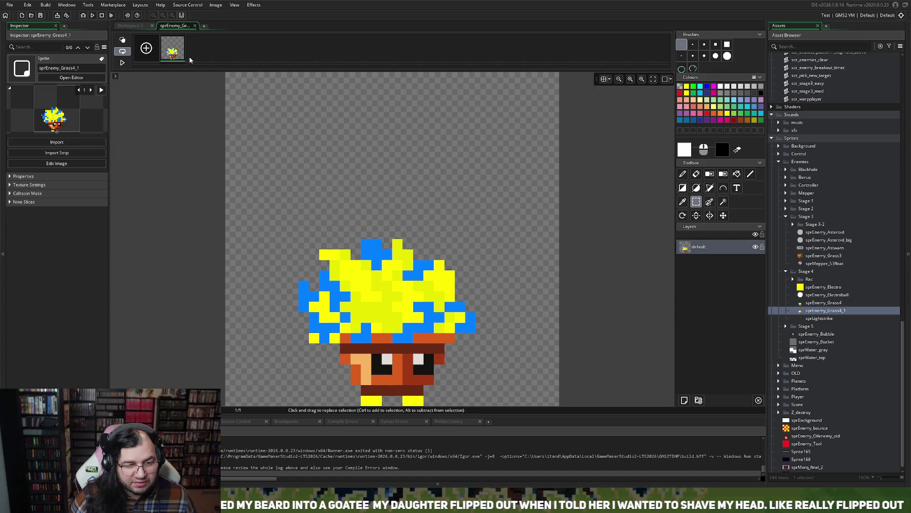
Copy frame 1 as frame 2 with Ctrl+D and zoom in on the new frame's creature.
{"action": "key", "text": "ctrl+d"}
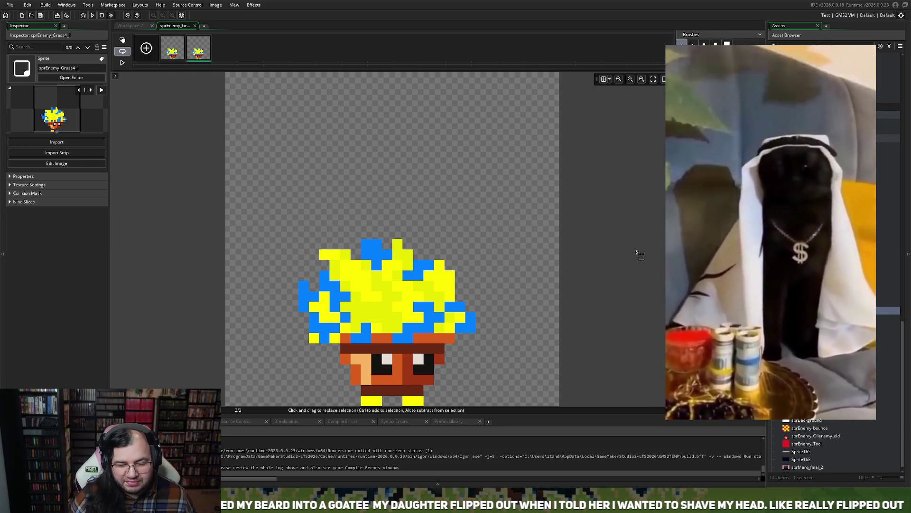
{"action": "mouse_move", "coordinate": [288, 219]}
{"action": "left_mouse_down"}
{"action": "mouse_move", "coordinate": [409, 356]}
{"action": "mouse_move", "coordinate": [487, 407]}
{"action": "left_mouse_up"}
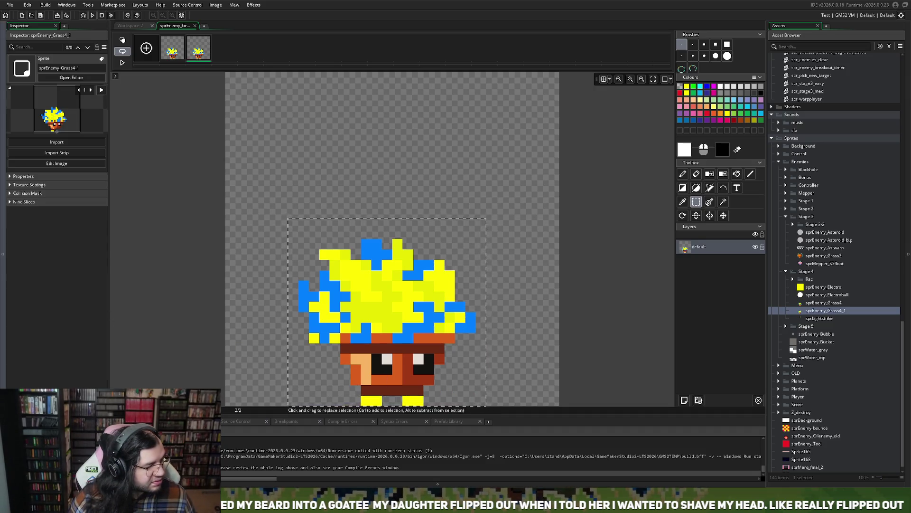
{"action": "left_click", "coordinate": [263, 141]}
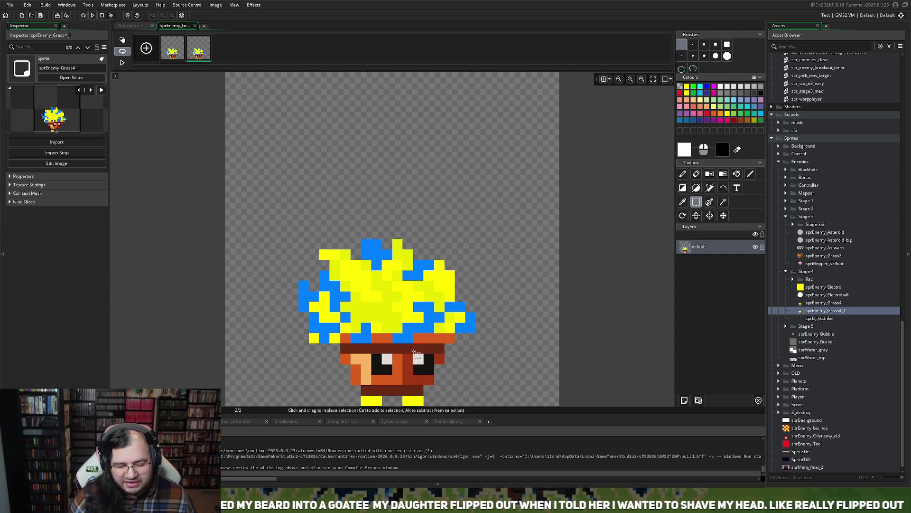
{"action": "scroll", "coordinate": [389, 346], "scroll_direction": "up", "scroll_amount": 2}
{"action": "scroll", "coordinate": [389, 347], "scroll_direction": "down", "scroll_amount": 2}
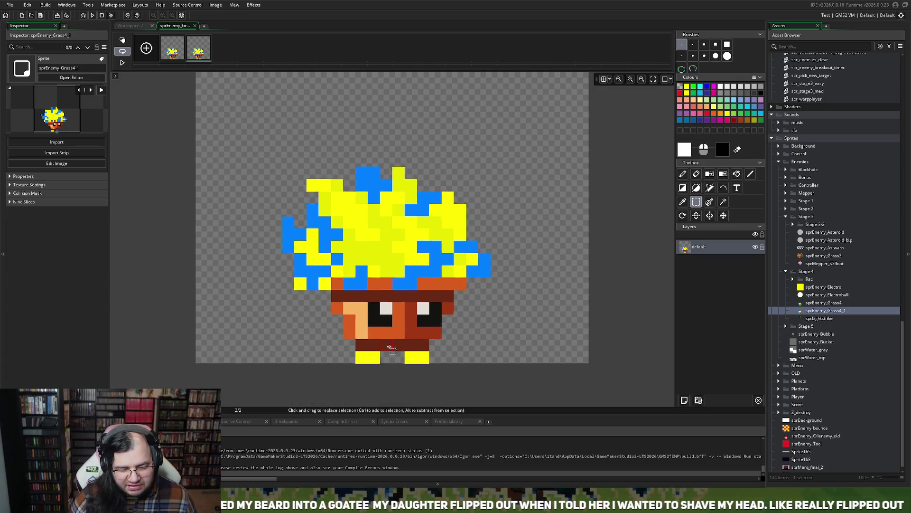
{"action": "scroll", "coordinate": [389, 347], "scroll_direction": "up", "scroll_amount": 3}
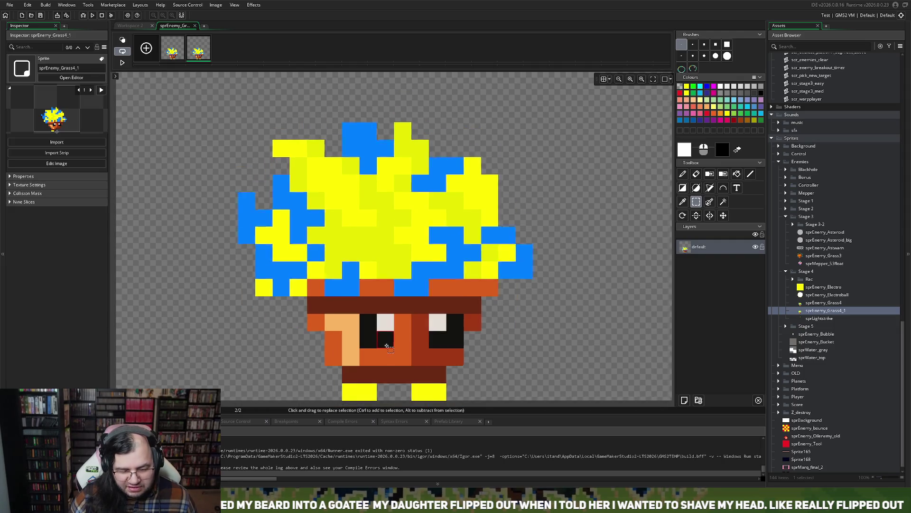
{"action": "scroll", "coordinate": [388, 347], "scroll_direction": "down", "scroll_amount": 2}
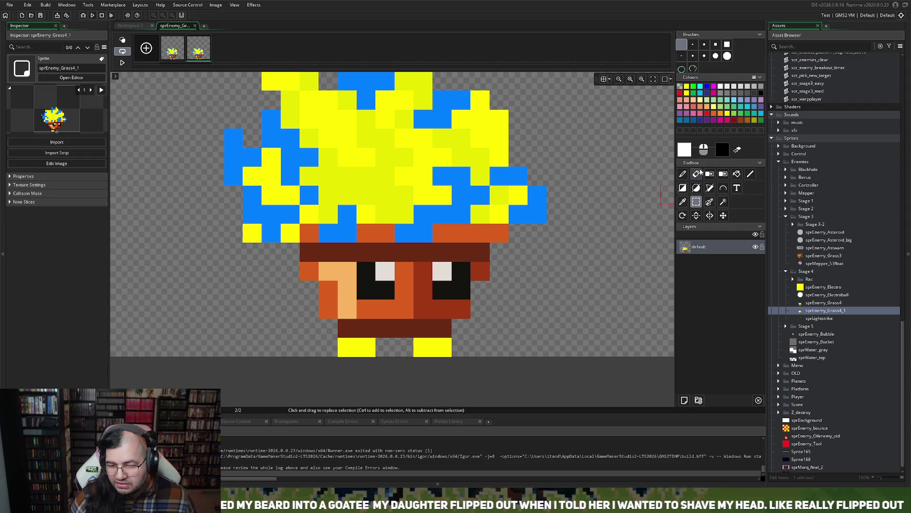
With the pencil, paint the pixels around both eyes white.
{"action": "left_click", "coordinate": [688, 150]}
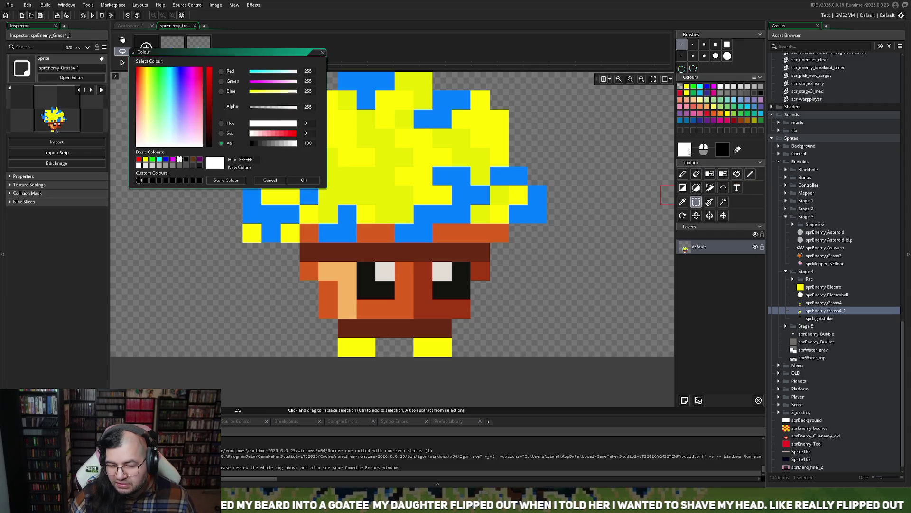
{"action": "left_click", "coordinate": [323, 52]}
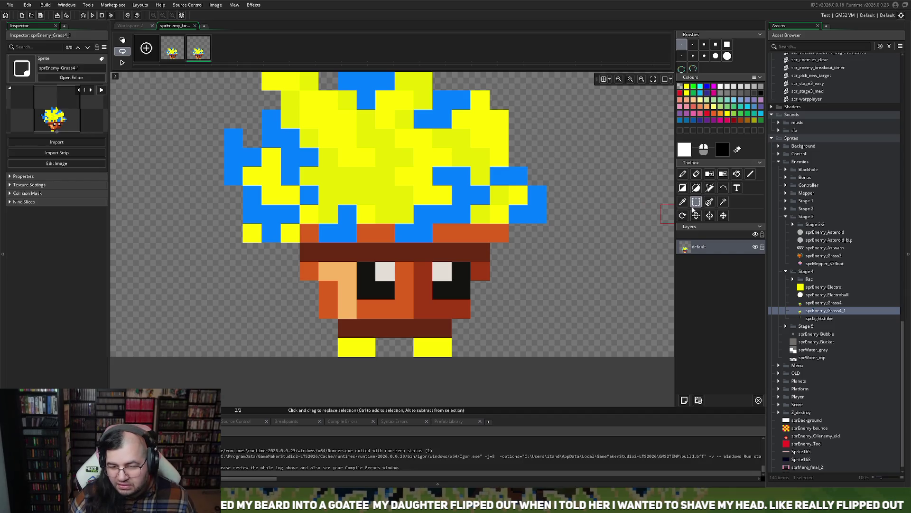
{"action": "left_click", "coordinate": [683, 174]}
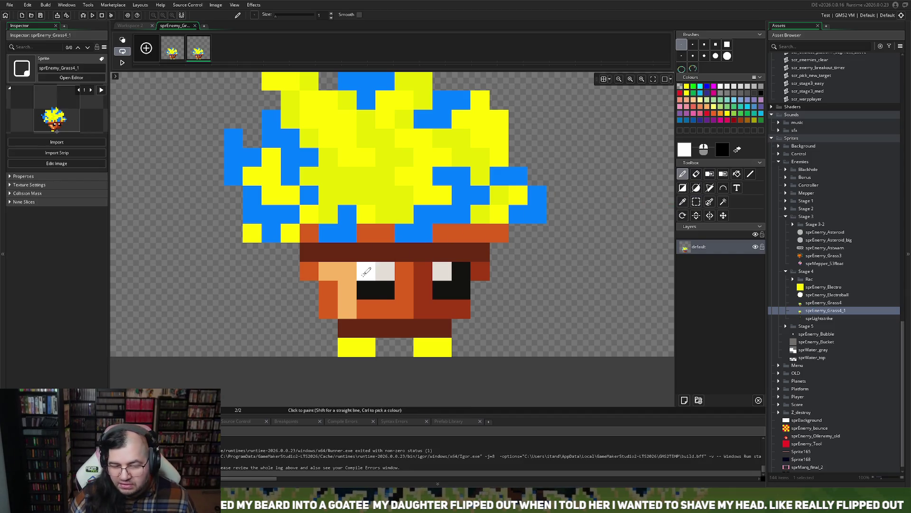
{"action": "left_click", "coordinate": [332, 271]}
{"action": "mouse_move", "coordinate": [338, 272]}
{"action": "left_mouse_down"}
{"action": "mouse_move", "coordinate": [367, 290]}
{"action": "mouse_move", "coordinate": [388, 270]}
{"action": "mouse_move", "coordinate": [443, 275]}
{"action": "mouse_move", "coordinate": [443, 290]}
{"action": "mouse_move", "coordinate": [461, 273]}
{"action": "left_mouse_up"}
{"action": "left_click", "coordinate": [344, 290]}
{"action": "key", "text": "ctrl+z"}
Turn the brown and orange pot outline pixels white and stroke black down through the body.
{"action": "left_click", "coordinate": [311, 252]}
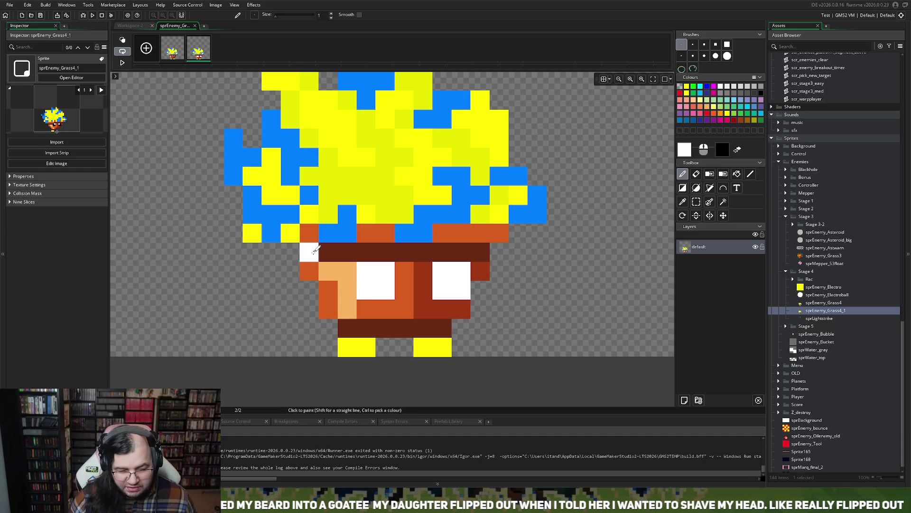
{"action": "left_click", "coordinate": [313, 237]}
{"action": "left_click", "coordinate": [308, 271]}
{"action": "left_click", "coordinate": [328, 290]}
{"action": "mouse_move", "coordinate": [349, 328]}
{"action": "left_mouse_down"}
{"action": "mouse_move", "coordinate": [446, 325]}
{"action": "mouse_move", "coordinate": [500, 234]}
{"action": "left_mouse_up"}
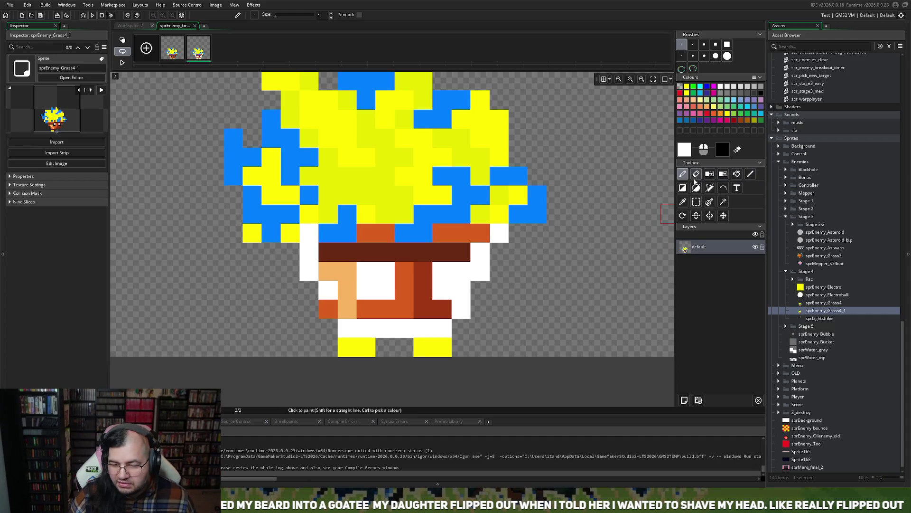
{"action": "left_click", "coordinate": [332, 256]}
{"action": "mouse_move", "coordinate": [334, 244]}
{"action": "left_mouse_down"}
{"action": "mouse_move", "coordinate": [350, 265]}
{"action": "mouse_move", "coordinate": [341, 301]}
{"action": "mouse_move", "coordinate": [351, 252]}
{"action": "mouse_move", "coordinate": [456, 257]}
{"action": "mouse_move", "coordinate": [421, 266]}
{"action": "mouse_move", "coordinate": [436, 301]}
{"action": "mouse_move", "coordinate": [366, 308]}
{"action": "left_mouse_up"}
{"action": "left_click", "coordinate": [329, 306]}
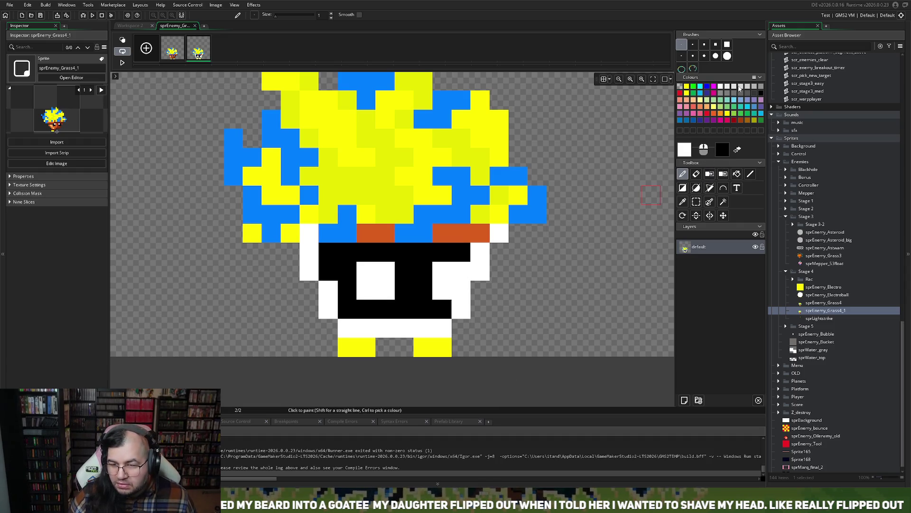
Paint both eyes grey.
{"action": "left_click", "coordinate": [760, 90]}
{"action": "mouse_move", "coordinate": [363, 271]}
{"action": "left_mouse_down"}
{"action": "mouse_move", "coordinate": [368, 285]}
{"action": "mouse_move", "coordinate": [384, 288]}
{"action": "mouse_move", "coordinate": [387, 271]}
{"action": "left_mouse_up"}
{"action": "left_click", "coordinate": [425, 272]}
{"action": "left_click", "coordinate": [442, 270]}
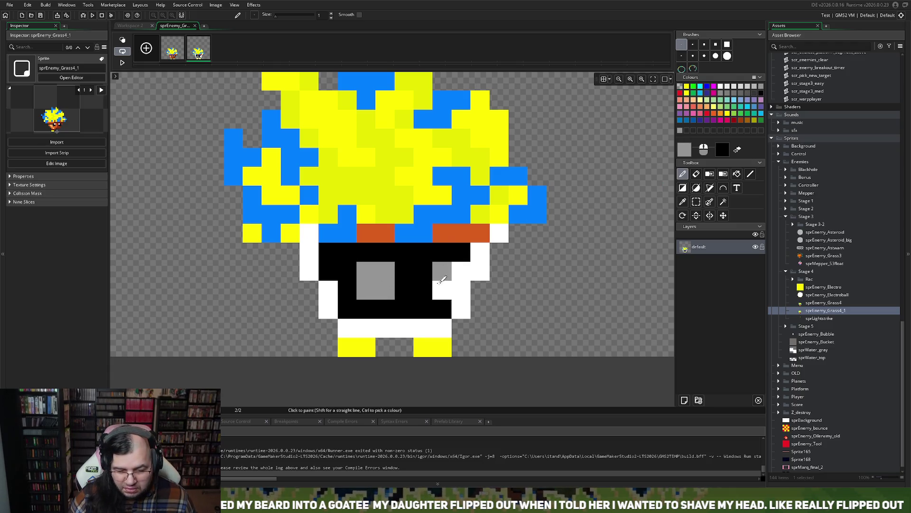
{"action": "left_click", "coordinate": [441, 289]}
{"action": "left_click", "coordinate": [460, 270]}
{"action": "left_click", "coordinate": [460, 290]}
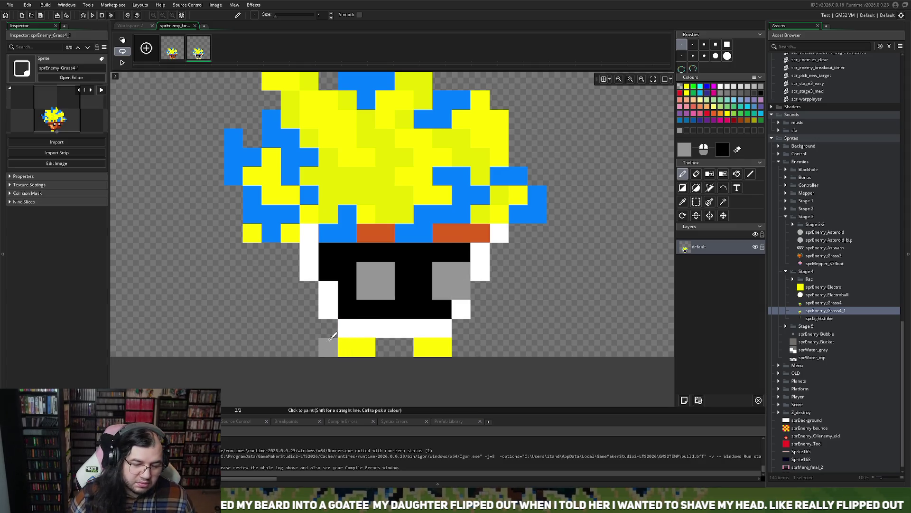
{"action": "scroll", "coordinate": [332, 335], "scroll_direction": "down", "scroll_amount": 2}
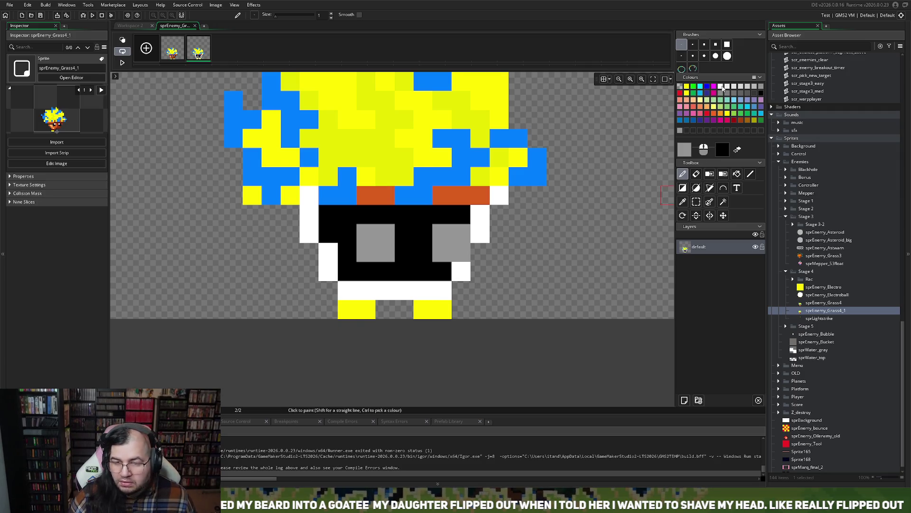
Paint the feet and bottom-row pixels white.
{"action": "left_click", "coordinate": [721, 86]}
{"action": "left_click", "coordinate": [366, 310]}
{"action": "left_click", "coordinate": [347, 309]}
{"action": "left_click", "coordinate": [404, 309]}
{"action": "left_click", "coordinate": [423, 310]}
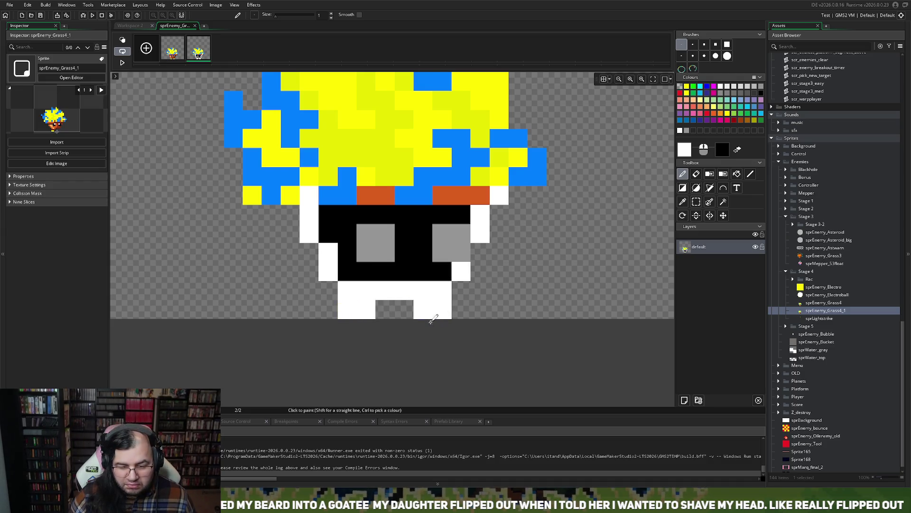
Repaint the orange top-row pixels of the pot white.
{"action": "scroll", "coordinate": [432, 319], "scroll_direction": "up", "scroll_amount": 1}
{"action": "left_click", "coordinate": [385, 233]}
{"action": "left_click", "coordinate": [366, 233]}
{"action": "left_click", "coordinate": [442, 233]}
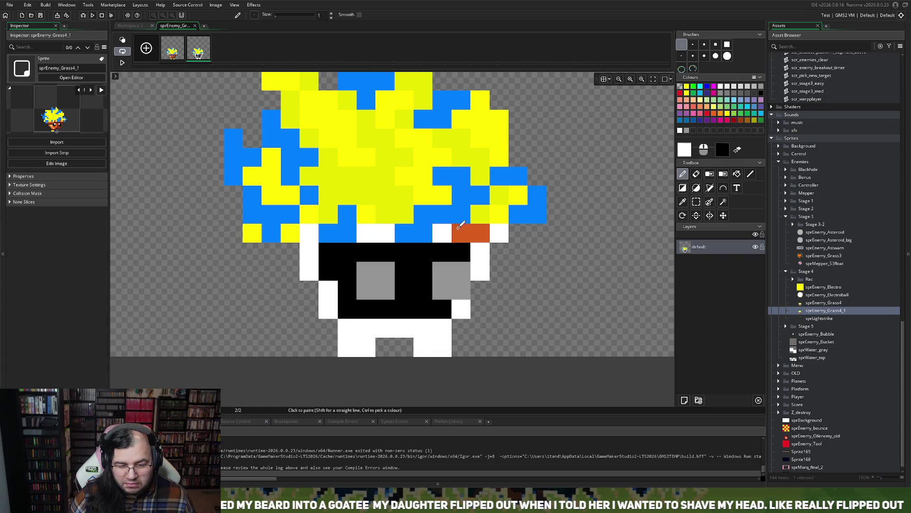
{"action": "left_click", "coordinate": [461, 233]}
{"action": "left_click", "coordinate": [480, 233]}
{"action": "scroll", "coordinate": [435, 295], "scroll_direction": "up", "scroll_amount": 2}
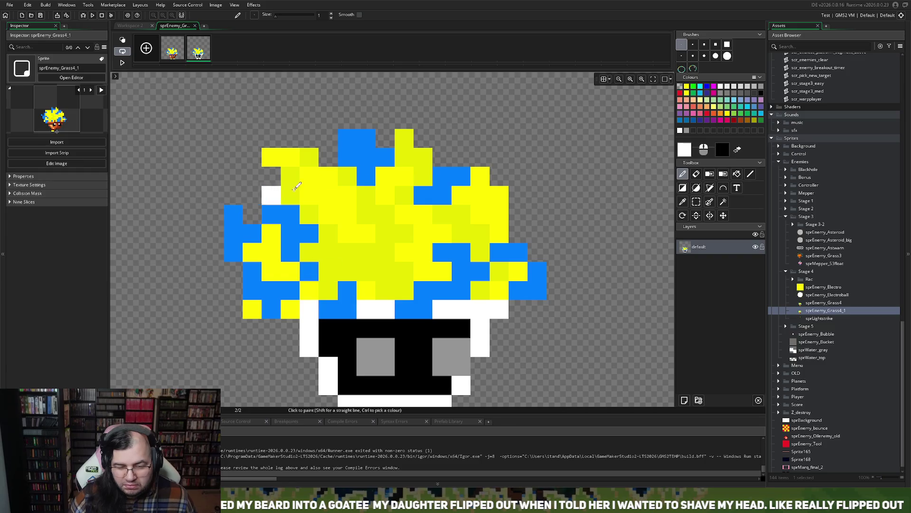
{"action": "left_click", "coordinate": [687, 86]}
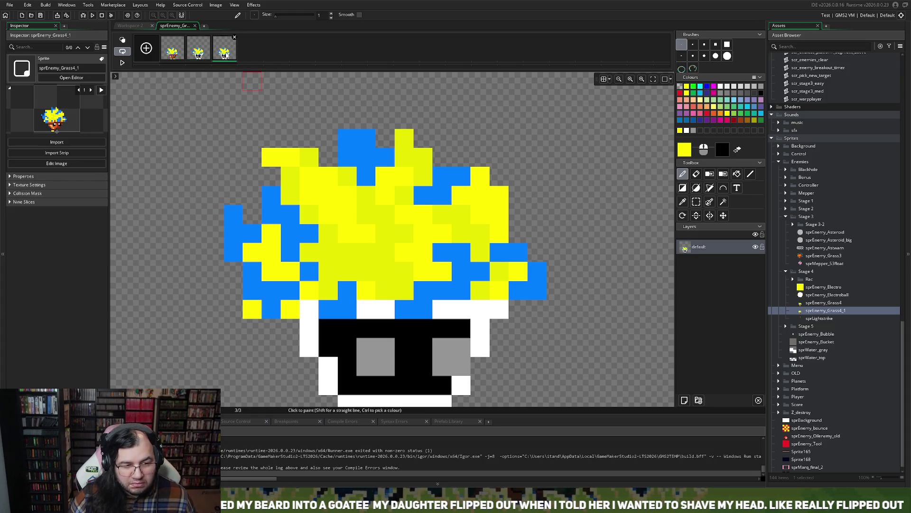
Draw long yellow spikes and arms outward from the grass tuft in every direction.
{"action": "mouse_move", "coordinate": [272, 301]}
{"action": "left_mouse_down"}
{"action": "mouse_move", "coordinate": [217, 226]}
{"action": "mouse_move", "coordinate": [251, 212]}
{"action": "mouse_move", "coordinate": [241, 140]}
{"action": "mouse_move", "coordinate": [310, 169]}
{"action": "mouse_move", "coordinate": [310, 92]}
{"action": "left_mouse_up"}
{"action": "left_click_drag", "start_coordinate": [418, 156], "coordinate": [442, 78]}
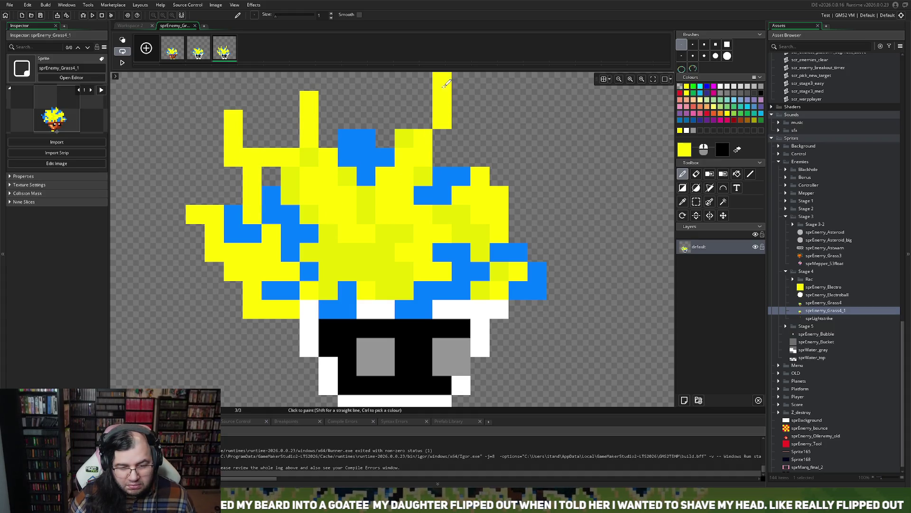
{"action": "left_click_drag", "start_coordinate": [433, 202], "coordinate": [489, 114]}
{"action": "mouse_move", "coordinate": [460, 214]}
{"action": "left_mouse_down"}
{"action": "mouse_move", "coordinate": [474, 219]}
{"action": "mouse_move", "coordinate": [577, 153]}
{"action": "left_mouse_up"}
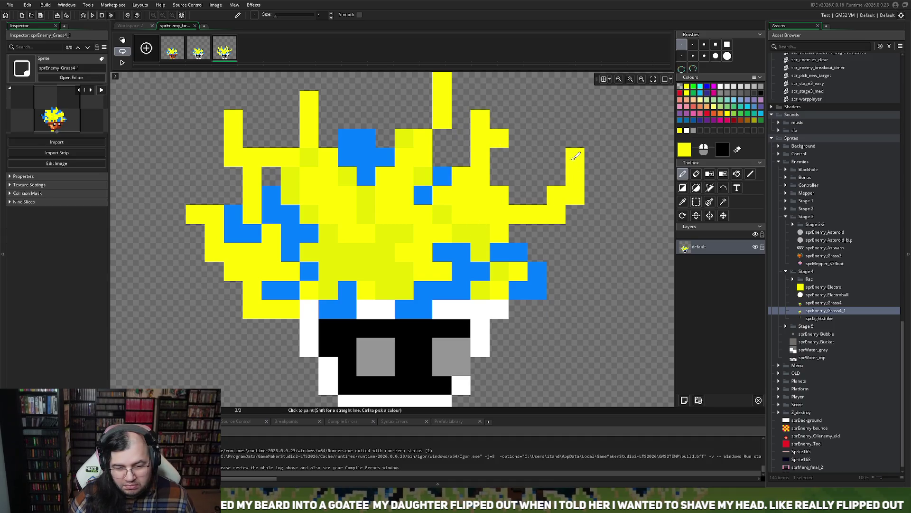
{"action": "left_click_drag", "start_coordinate": [515, 272], "coordinate": [596, 232]}
{"action": "left_click_drag", "start_coordinate": [497, 307], "coordinate": [577, 328]}
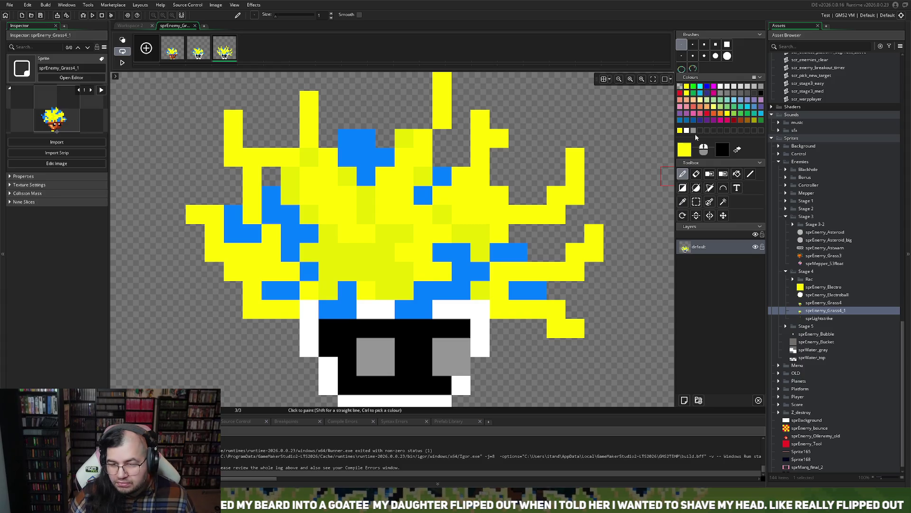
Erase gaps through the grass on the left, centre and right.
{"action": "left_click", "coordinate": [696, 173]}
{"action": "mouse_move", "coordinate": [271, 233]}
{"action": "left_mouse_down"}
{"action": "mouse_move", "coordinate": [302, 260]}
{"action": "mouse_move", "coordinate": [250, 229]}
{"action": "mouse_move", "coordinate": [366, 252]}
{"action": "mouse_move", "coordinate": [352, 166]}
{"action": "mouse_move", "coordinate": [362, 138]}
{"action": "left_mouse_up"}
{"action": "left_click", "coordinate": [348, 138]}
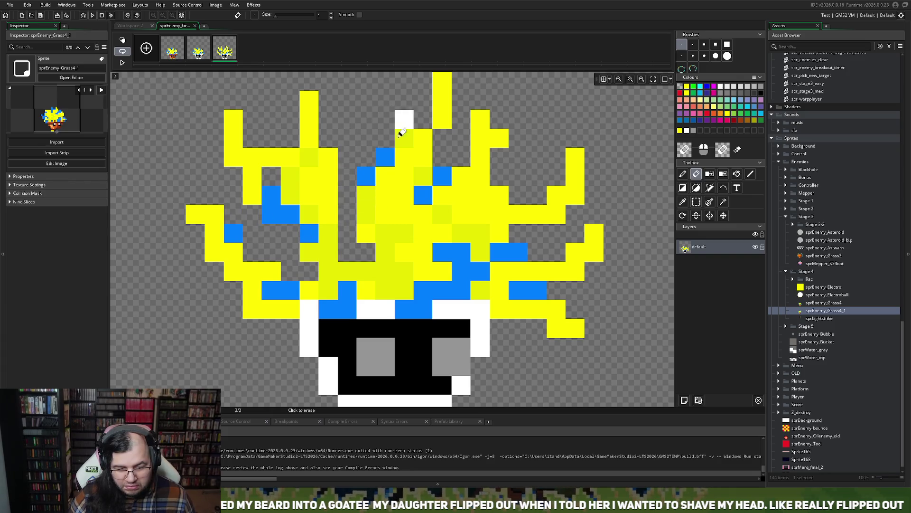
{"action": "mouse_move", "coordinate": [417, 248]}
{"action": "left_mouse_down"}
{"action": "mouse_move", "coordinate": [468, 171]}
{"action": "mouse_move", "coordinate": [353, 249]}
{"action": "left_mouse_up"}
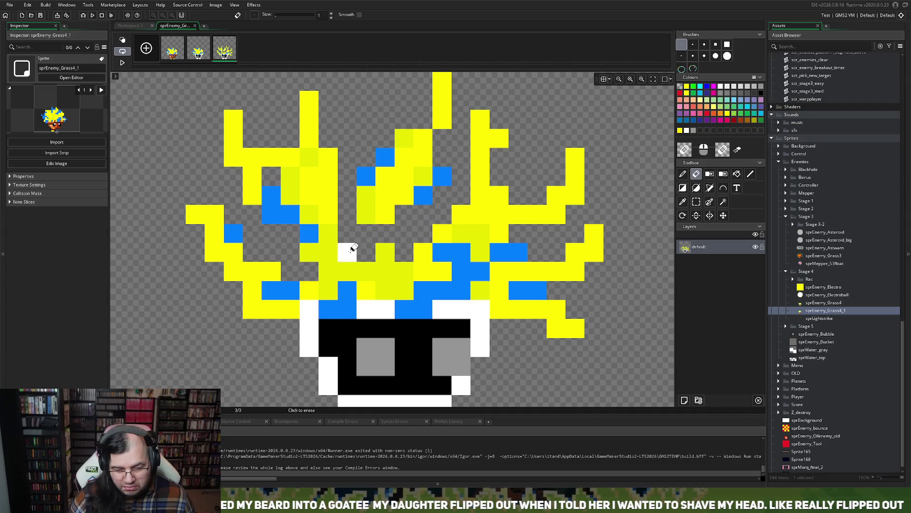
{"action": "key", "text": "ctrl+z"}
{"action": "key", "text": "ctrl+z"}
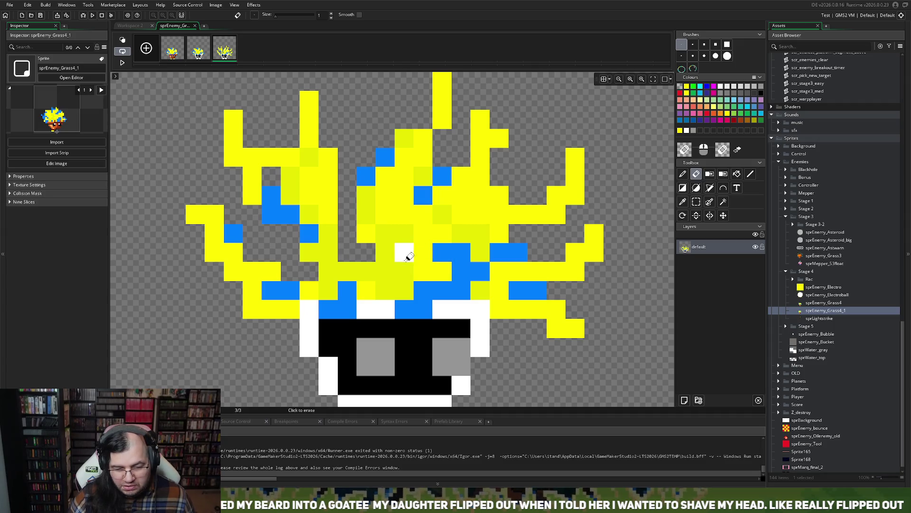
{"action": "mouse_move", "coordinate": [399, 246]}
{"action": "left_mouse_down"}
{"action": "mouse_move", "coordinate": [474, 169]}
{"action": "mouse_move", "coordinate": [474, 230]}
{"action": "mouse_move", "coordinate": [443, 266]}
{"action": "mouse_move", "coordinate": [536, 251]}
{"action": "left_mouse_up"}
Flip between frames 1, 2 and 3 to compare them with the spiky third frame.
{"action": "scroll", "coordinate": [375, 286], "scroll_direction": "down", "scroll_amount": 2}
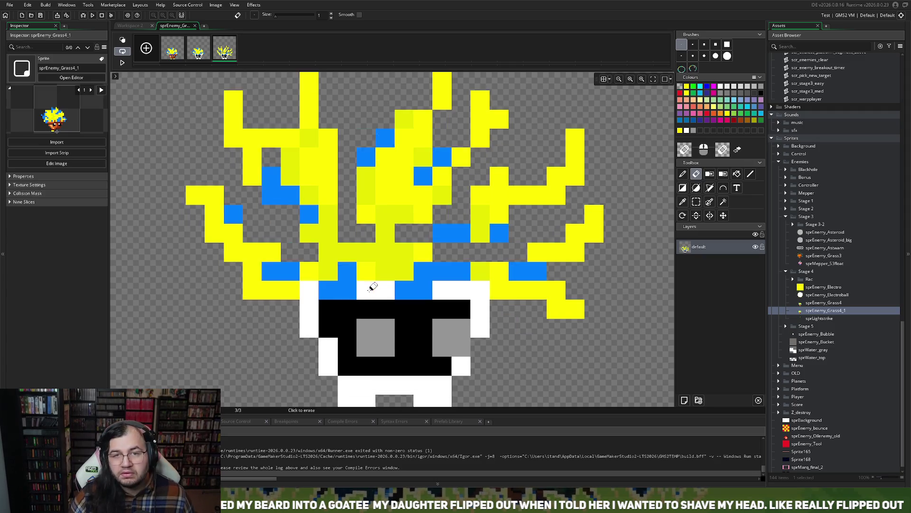
{"action": "scroll", "coordinate": [311, 304], "scroll_direction": "down", "scroll_amount": 1}
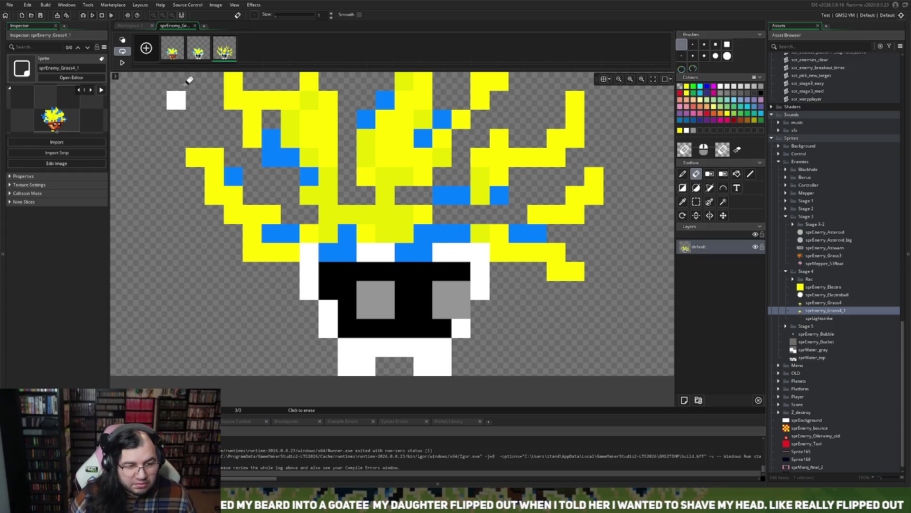
{"action": "left_click", "coordinate": [180, 52]}
{"action": "left_click", "coordinate": [198, 49]}
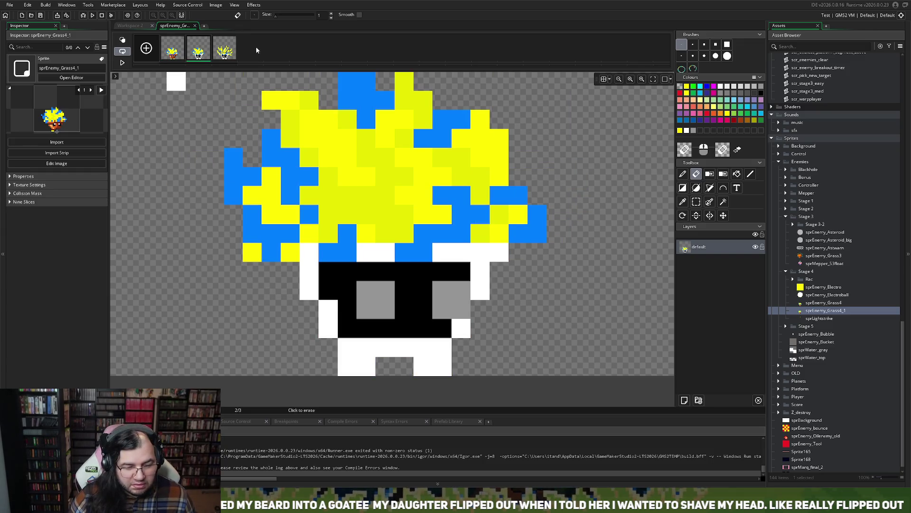
{"action": "left_click", "coordinate": [225, 51]}
{"action": "key", "text": "Left"}
{"action": "key", "text": "Left"}
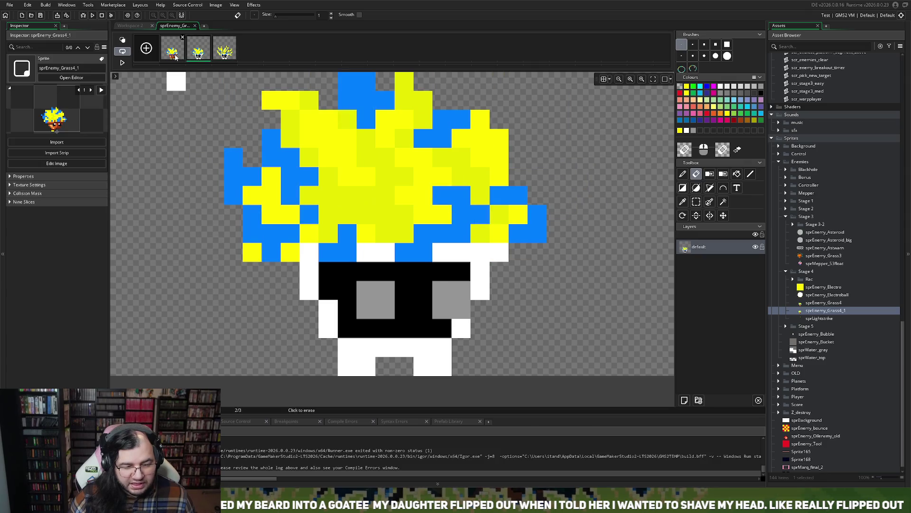
{"action": "left_click", "coordinate": [225, 51]}
{"action": "key", "text": "Left"}
{"action": "left_click", "coordinate": [231, 54]}
{"action": "scroll", "coordinate": [233, 148], "scroll_direction": "down", "scroll_amount": 2}
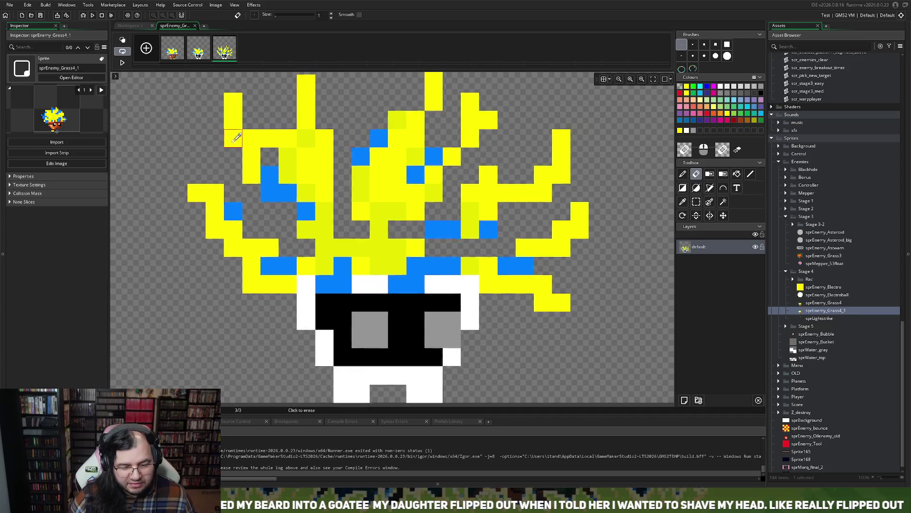
{"action": "scroll", "coordinate": [232, 171], "scroll_direction": "down", "scroll_amount": 4}
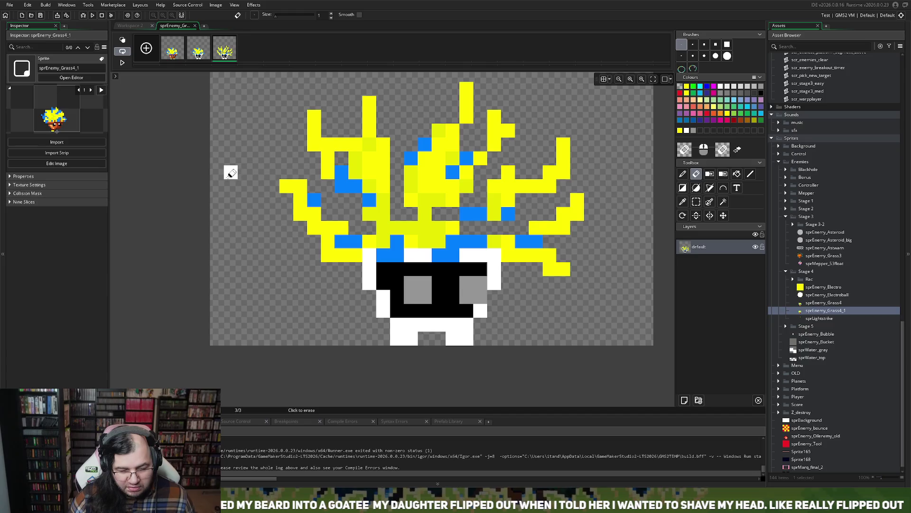
{"action": "scroll", "coordinate": [230, 172], "scroll_direction": "up", "scroll_amount": 2}
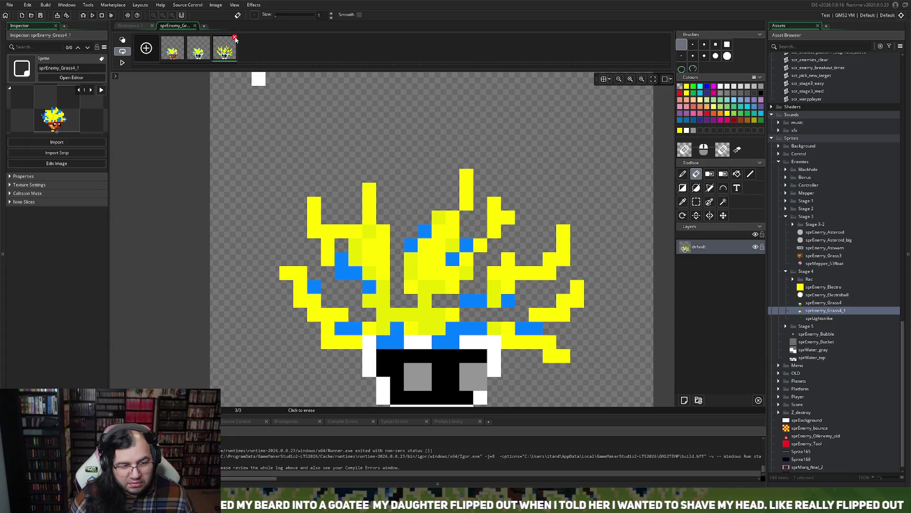
Remove frame 3 and confirm the deletion.
{"action": "left_click", "coordinate": [235, 37]}
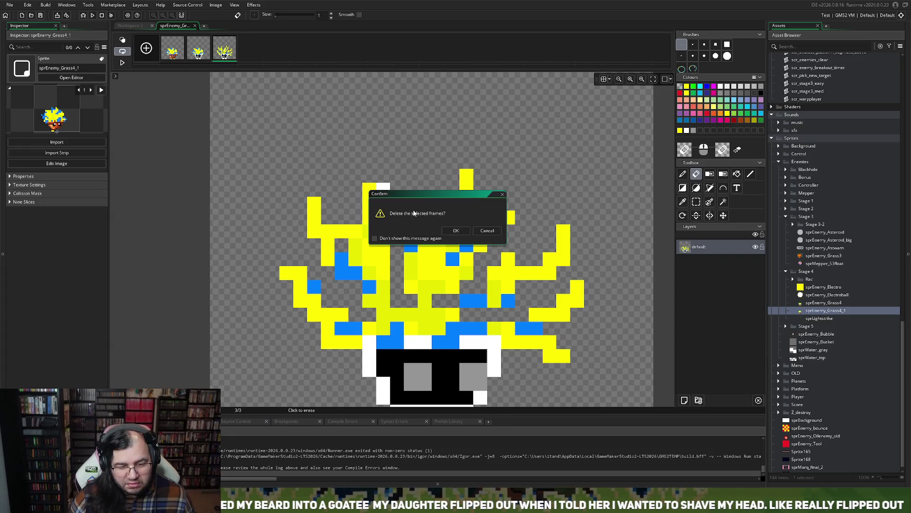
{"action": "left_click", "coordinate": [456, 230]}
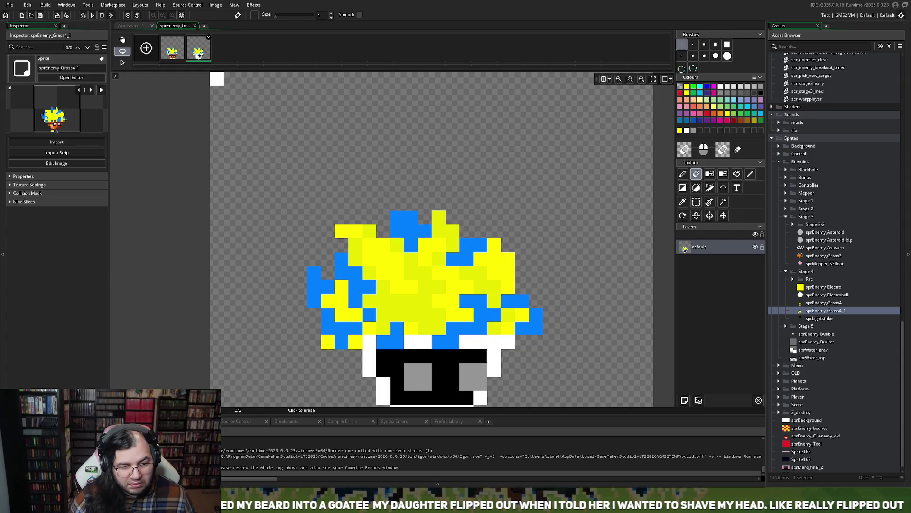
{"action": "scroll", "coordinate": [417, 297], "scroll_direction": "down", "scroll_amount": 2}
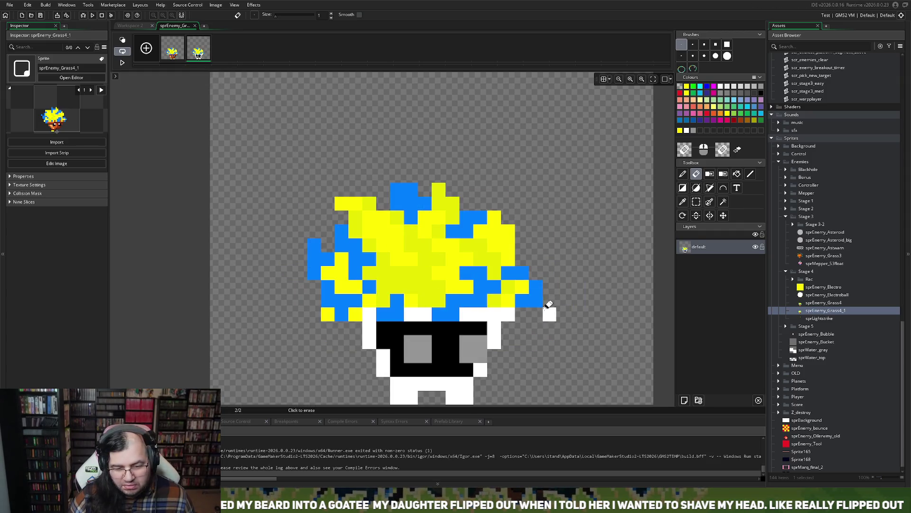
Rectangle-select the hair on frame 2, including its lower-left pixels.
{"action": "left_click", "coordinate": [697, 201]}
{"action": "mouse_move", "coordinate": [294, 183]}
{"action": "left_mouse_down"}
{"action": "mouse_move", "coordinate": [505, 275]}
{"action": "mouse_move", "coordinate": [488, 290]}
{"action": "mouse_move", "coordinate": [459, 291]}
{"action": "mouse_move", "coordinate": [473, 290]}
{"action": "left_mouse_up"}
{"action": "mouse_move", "coordinate": [309, 310]}
{"action": "left_mouse_down"}
{"action": "mouse_move", "coordinate": [341, 316]}
{"action": "mouse_move", "coordinate": [329, 314]}
{"action": "left_mouse_up"}
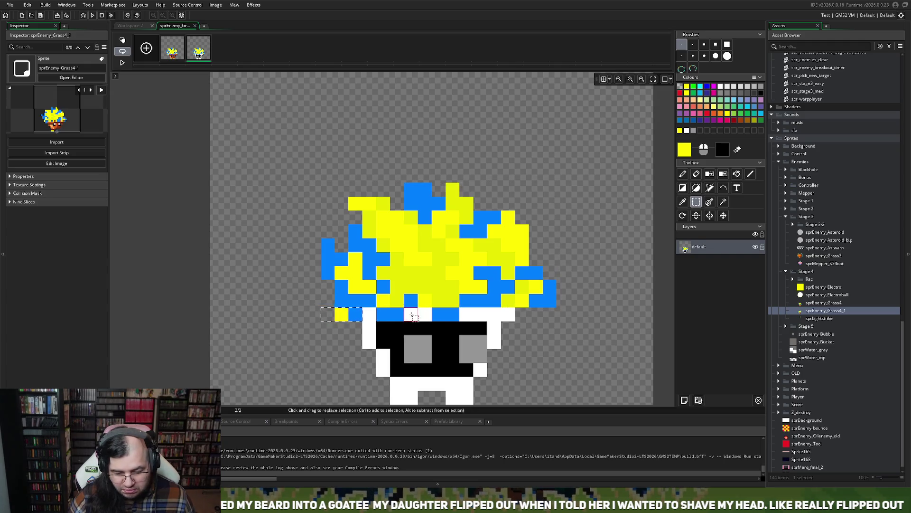